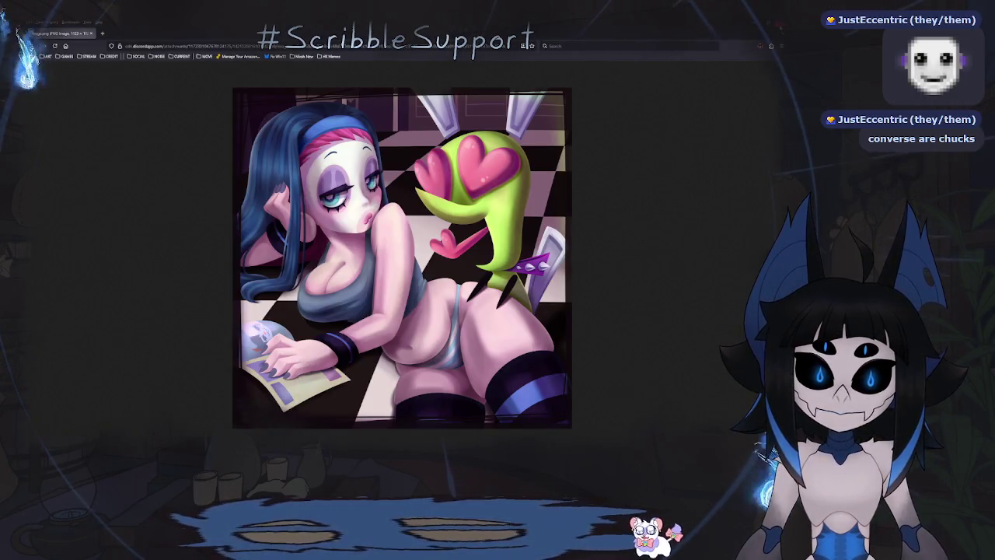
Step: Switch windows to bring the four-face blink sketch canvas into view
key(alt+Tab)
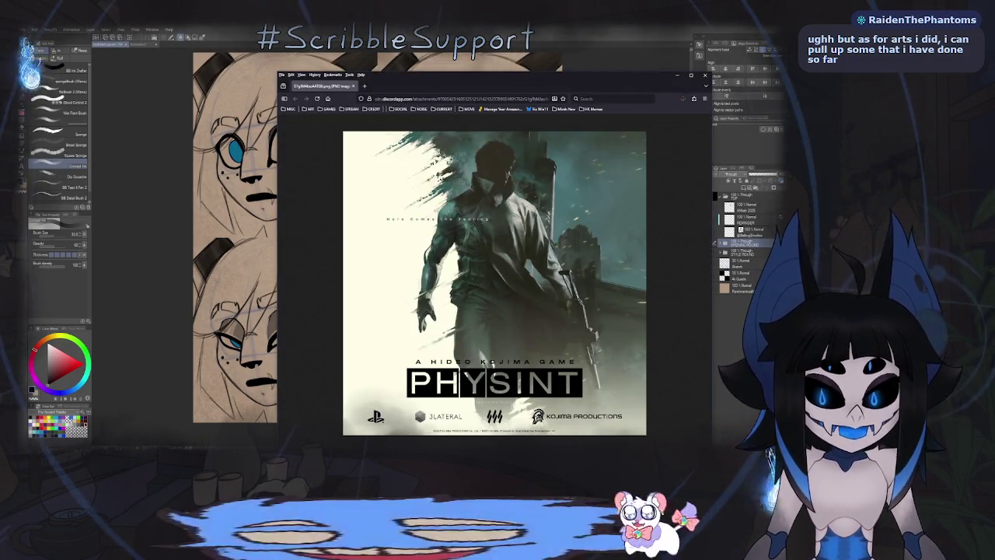
Step: Move the PHYSINT poster window aside, close it, and save the blink sketch
mouse_move(526, 91)
mouse_down()
mouse_move(391, 61)
mouse_move(402, 58)
mouse_up()
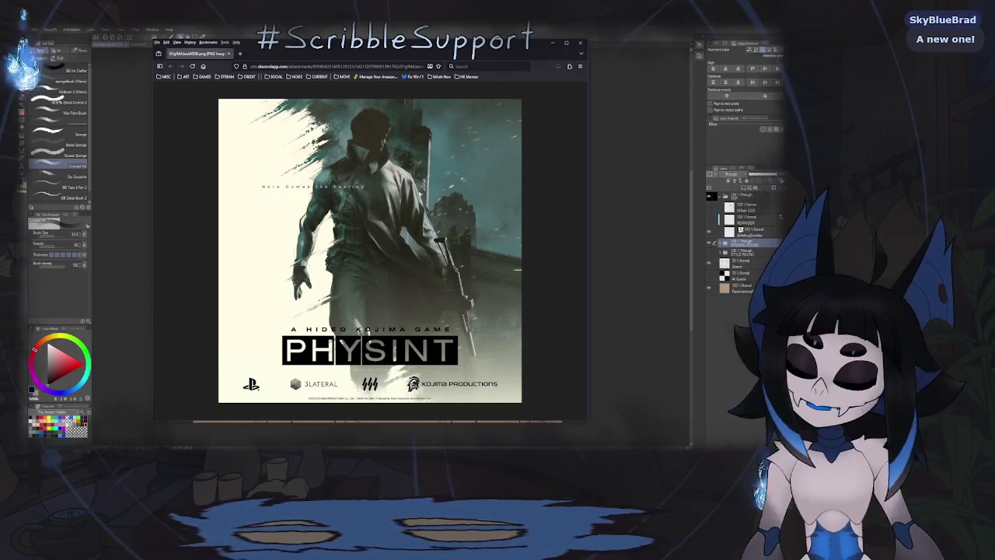
click(579, 44)
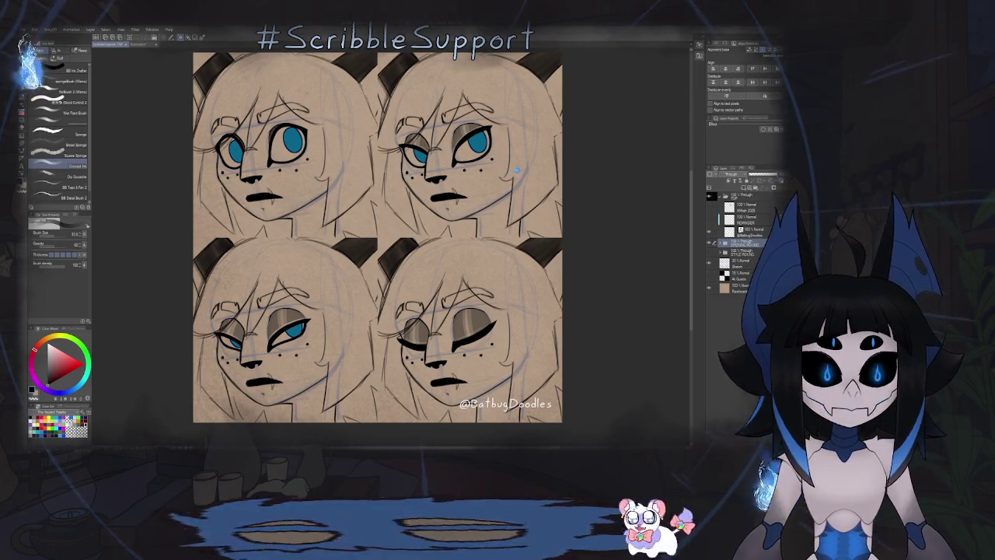
key(ctrl+s)
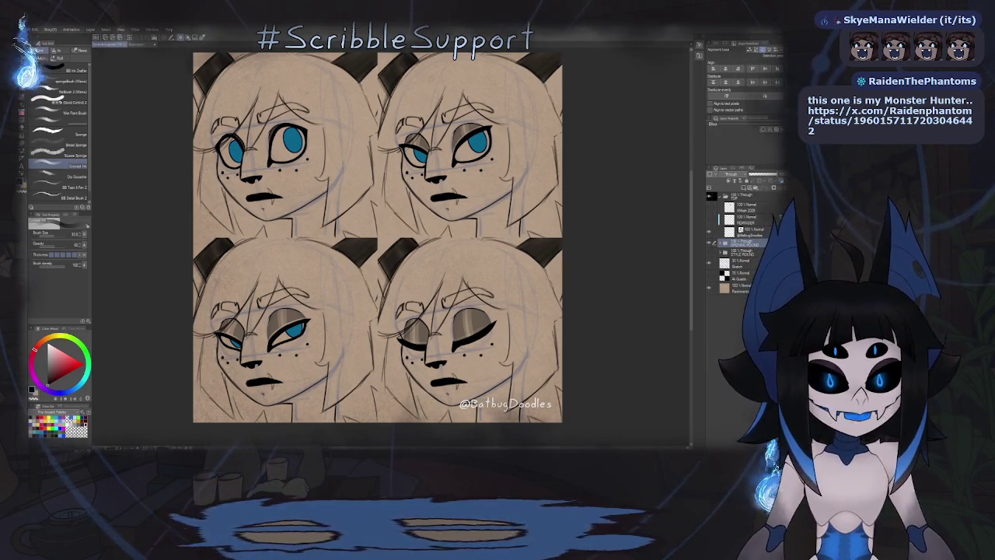
Step: Position the X post window over the canvas and load the chat-shared X link in a new tab
mouse_move(436, 85)
mouse_down()
mouse_move(393, 122)
mouse_move(392, 2)
mouse_up()
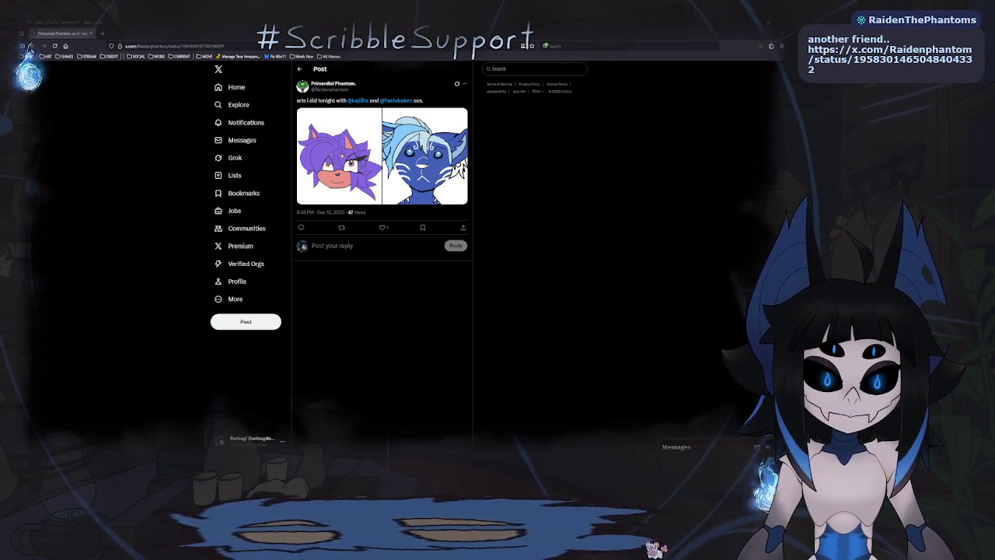
key(ctrl+t)
key(ctrl+v)
key(Return)
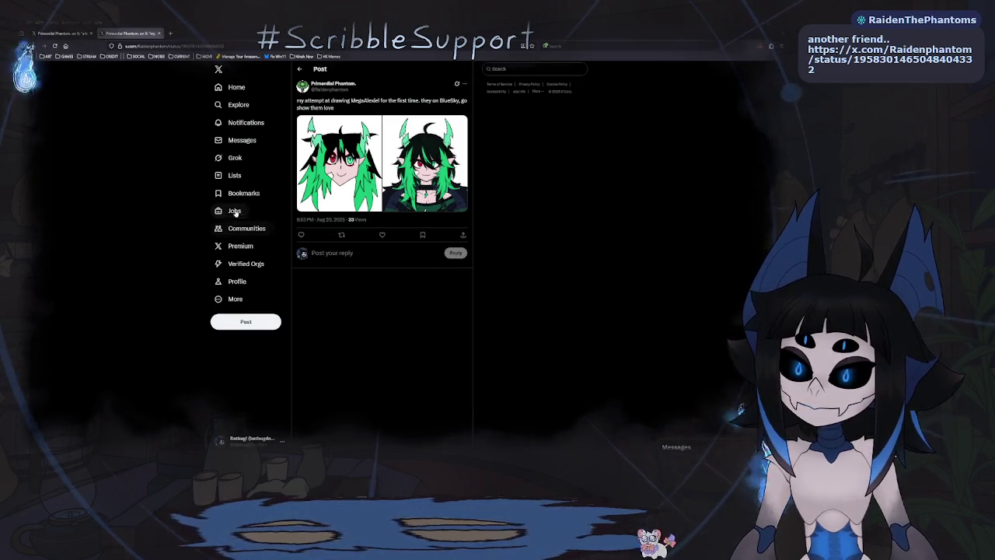
Step: Enlarge the purple hedgehog drawing from the 'arts i did tonight' post
click(69, 35)
click(325, 163)
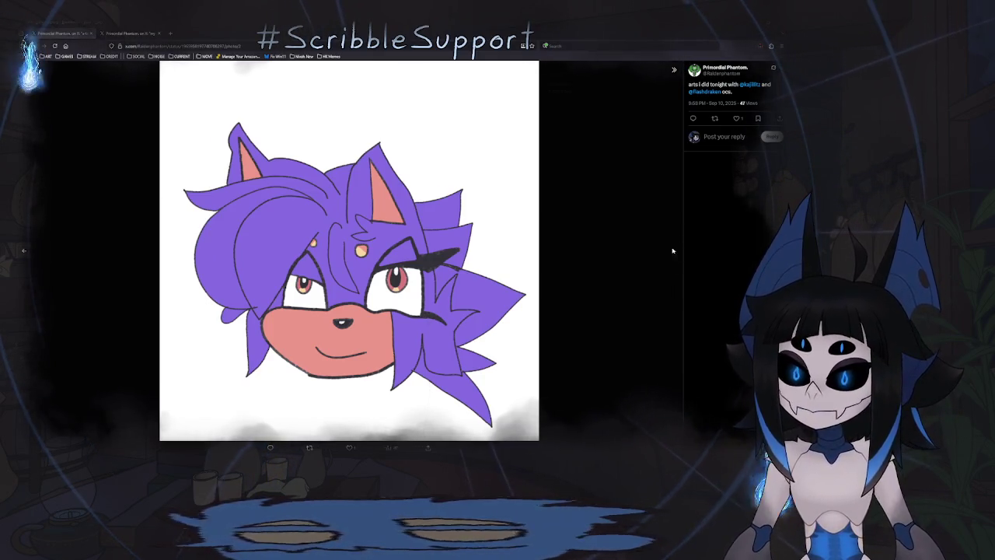
Step: Flip to the blue cat drawing and back, then bring up the Mei Kaminari attempt post
click(673, 250)
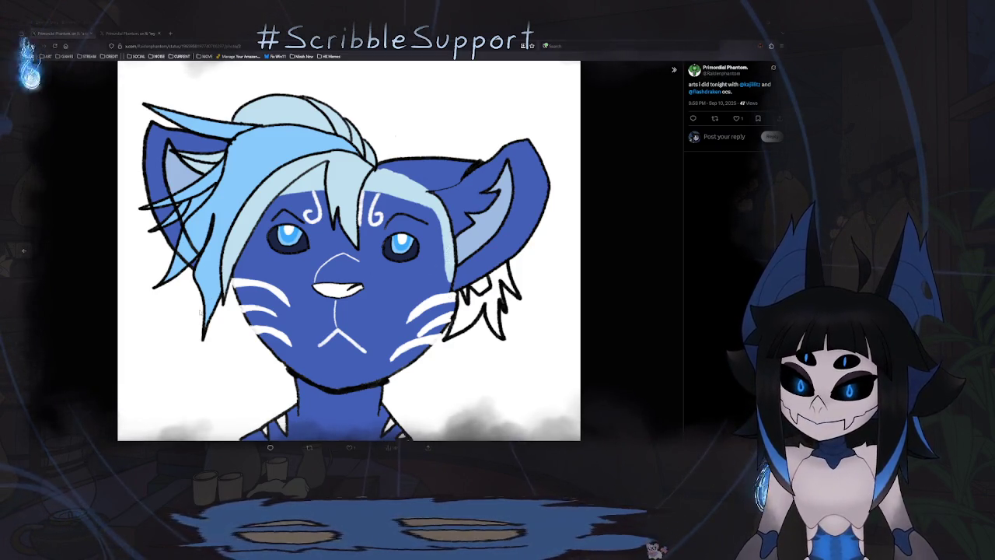
click(25, 253)
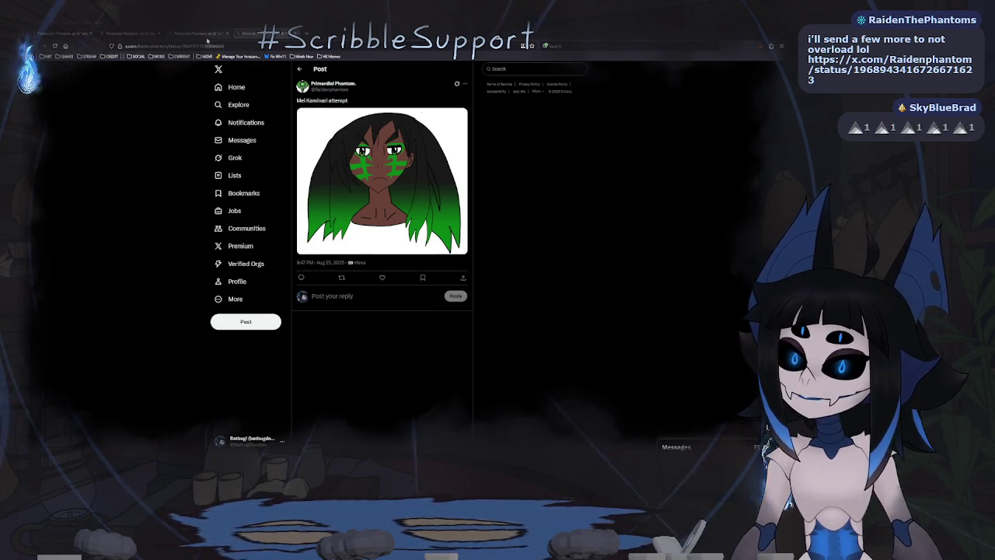
click(207, 39)
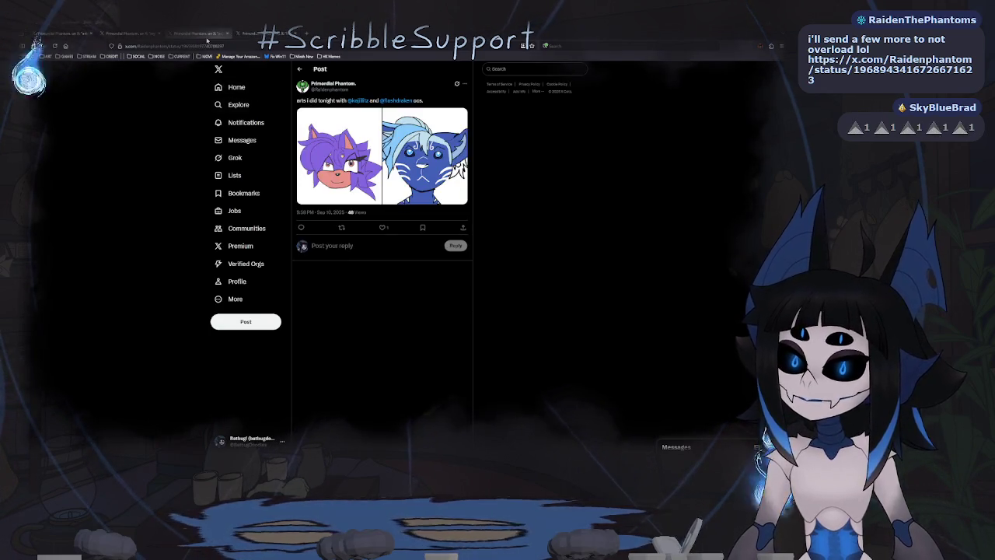
Step: Browse the MegaAlexiel drawings and other saved art post tabs, then refresh to the next post
click(145, 34)
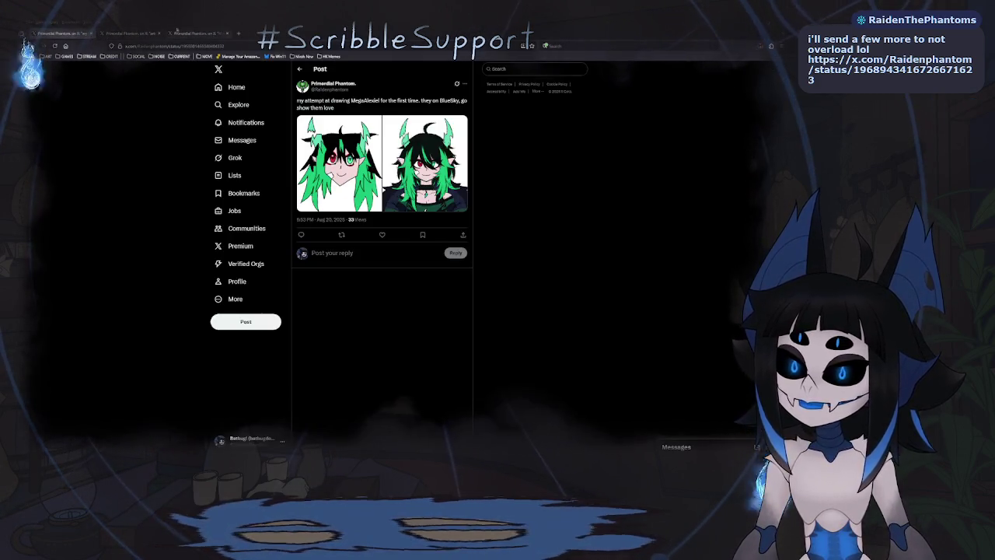
click(194, 33)
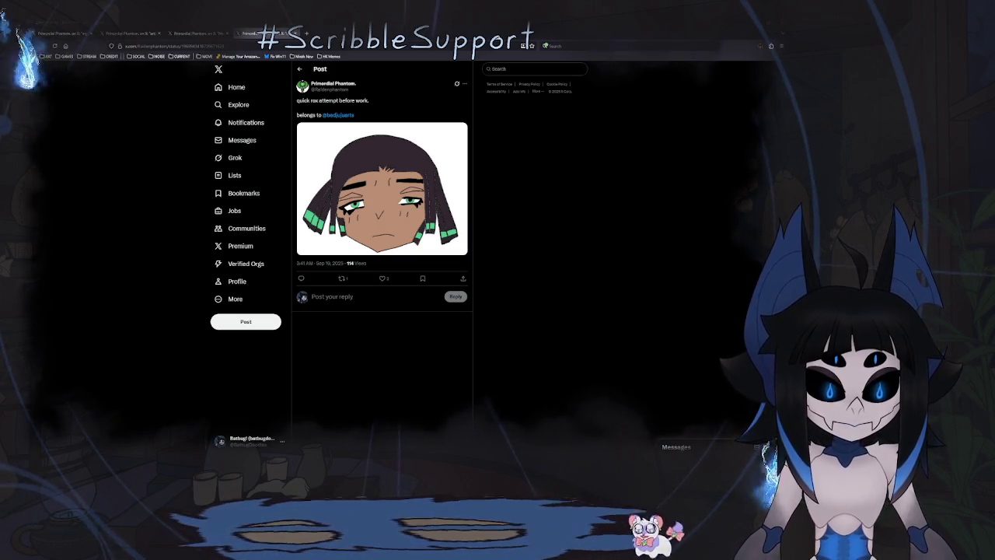
key(F5)
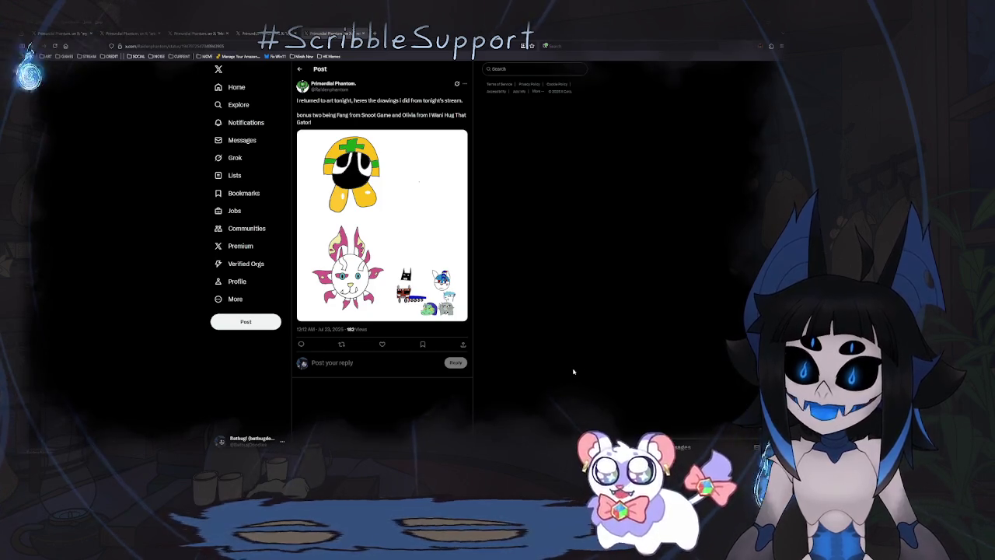
Step: View the stream drawings full size, then close that post to return to the quick-attempt post
click(456, 307)
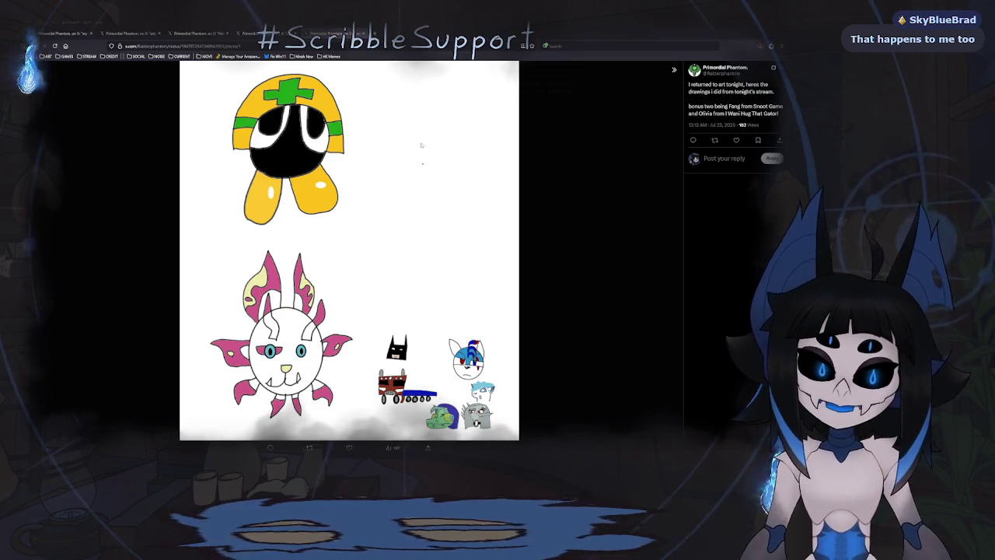
key(ctrl+w)
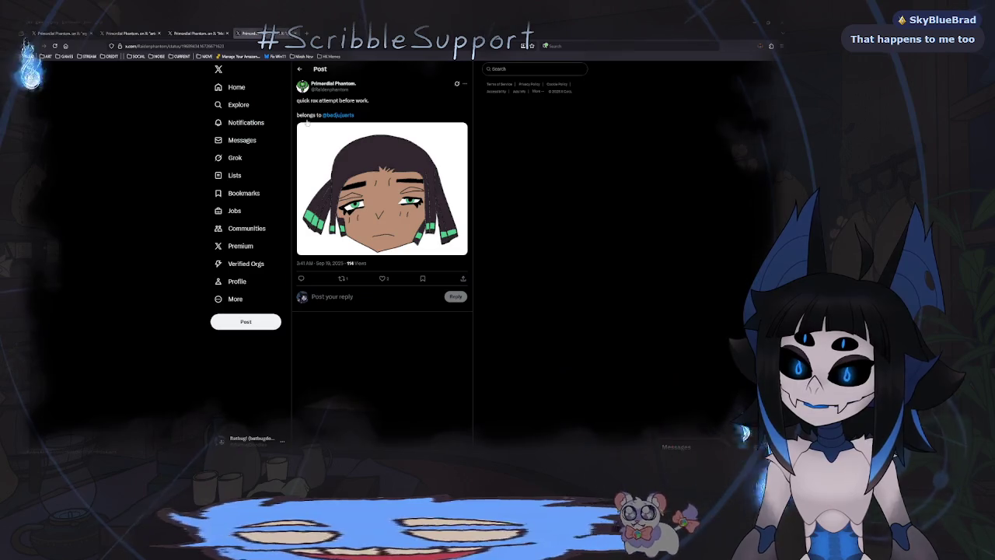
Step: Close the leftover X art post tabs and return to Clip Studio Paint
middle_click(237, 33)
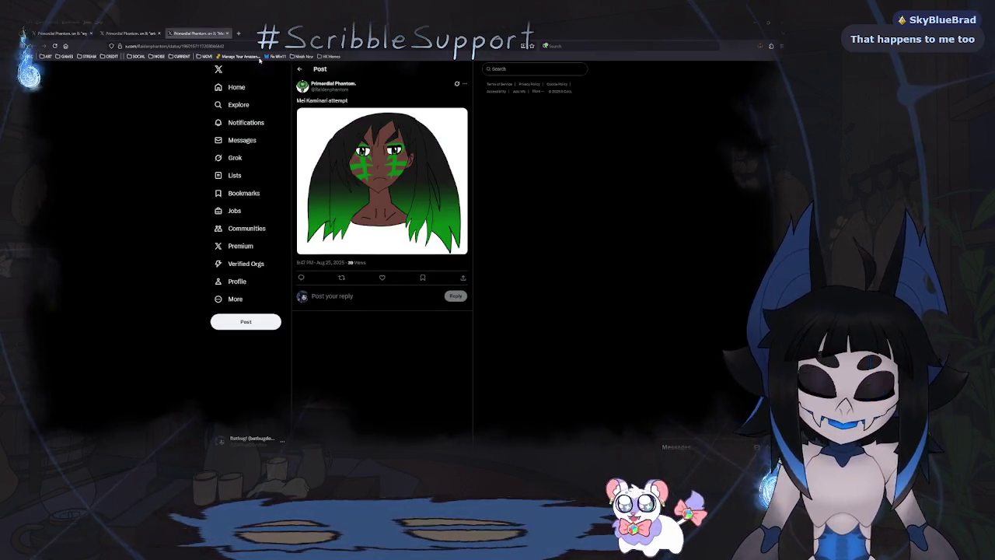
click(228, 33)
click(159, 34)
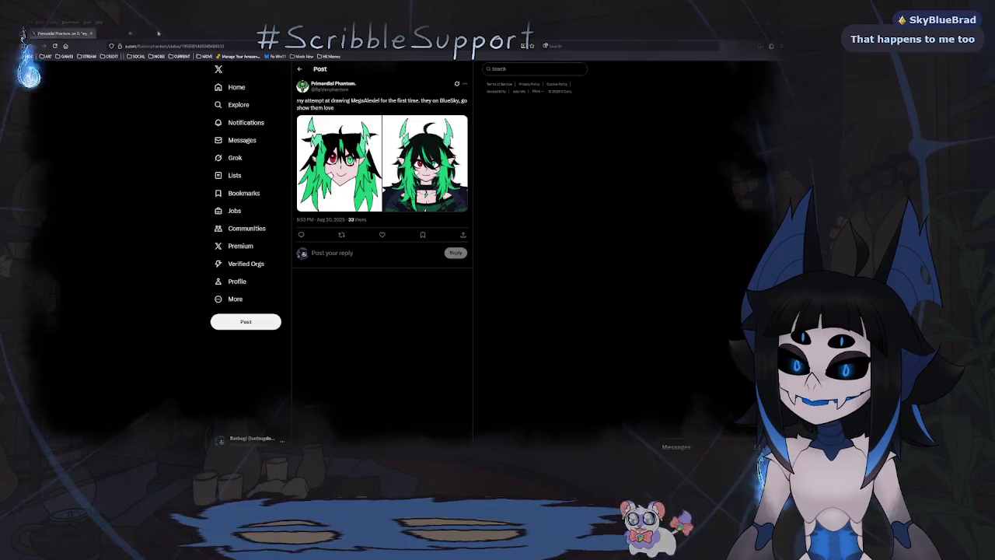
click(91, 35)
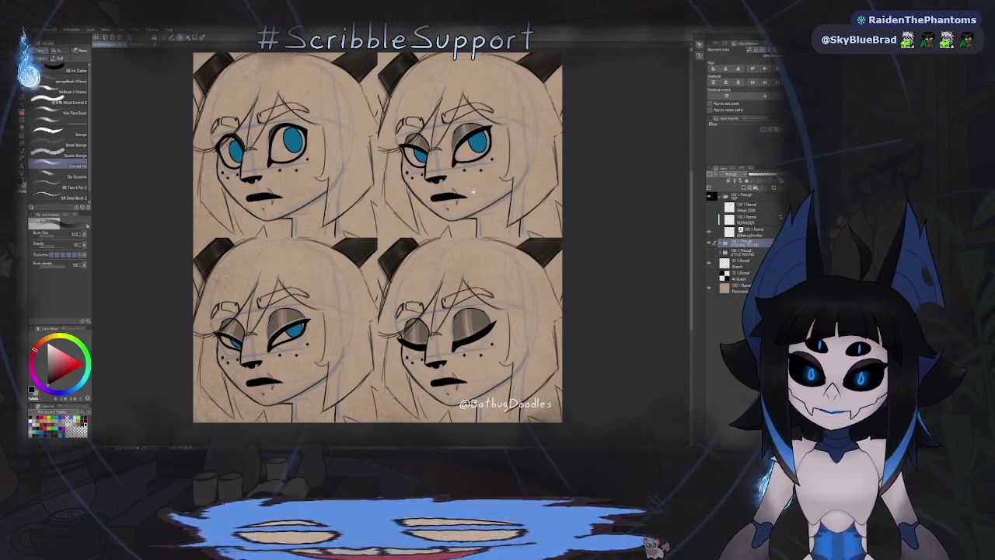
Step: Zoom and pan the canvas to recentre the four-face blink sheet
scroll(472, 191, up, 1)
scroll(457, 251, down, 2)
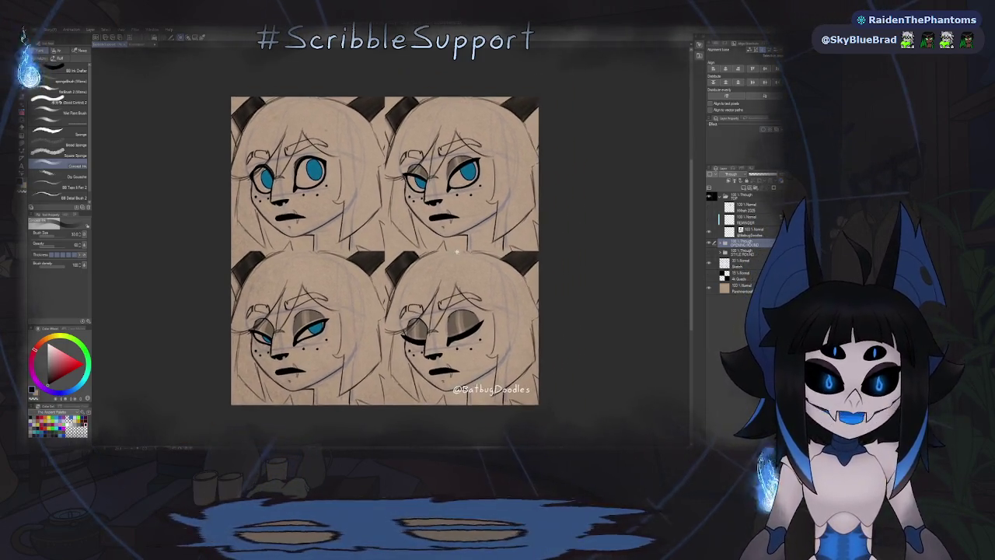
scroll(456, 251, up, 1)
drag(457, 254, 468, 251)
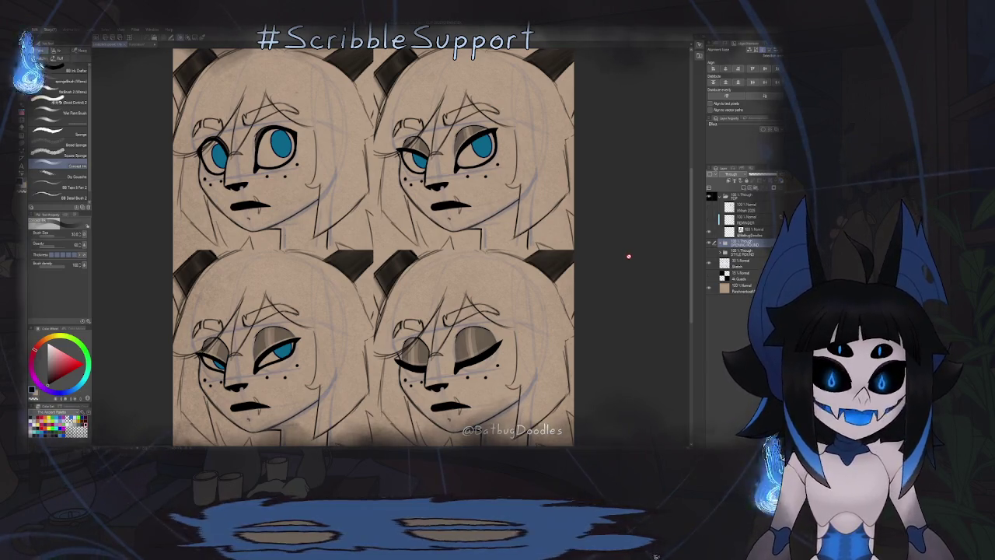
click(708, 244)
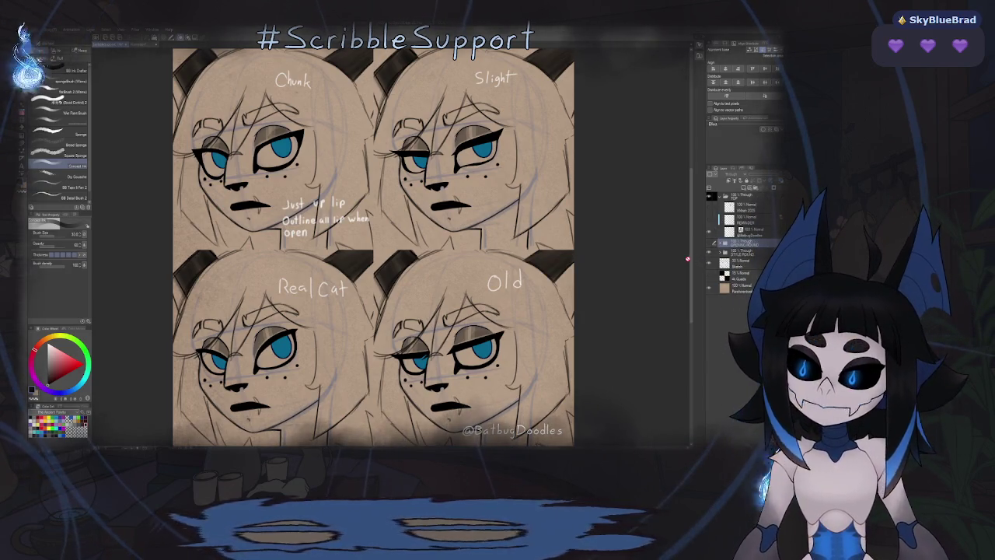
drag(544, 264, 586, 225)
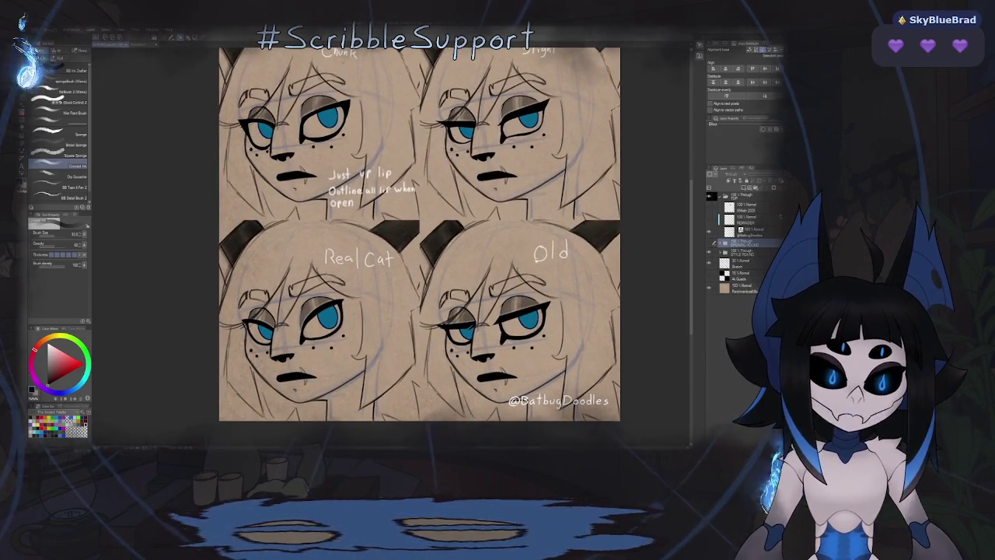
drag(529, 311, 610, 238)
scroll(455, 294, up, 3)
scroll(455, 294, up, 2)
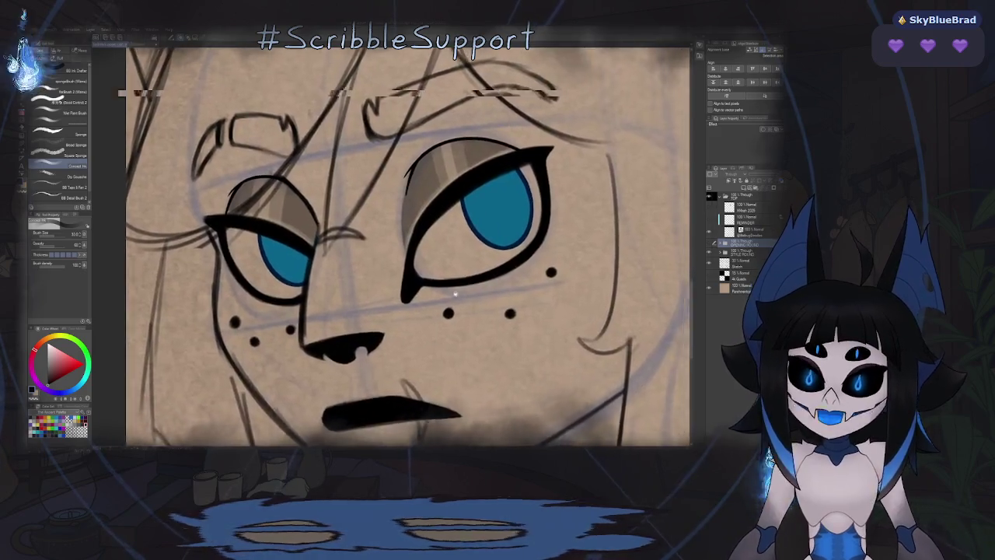
scroll(455, 294, down, 2)
scroll(492, 266, down, 2)
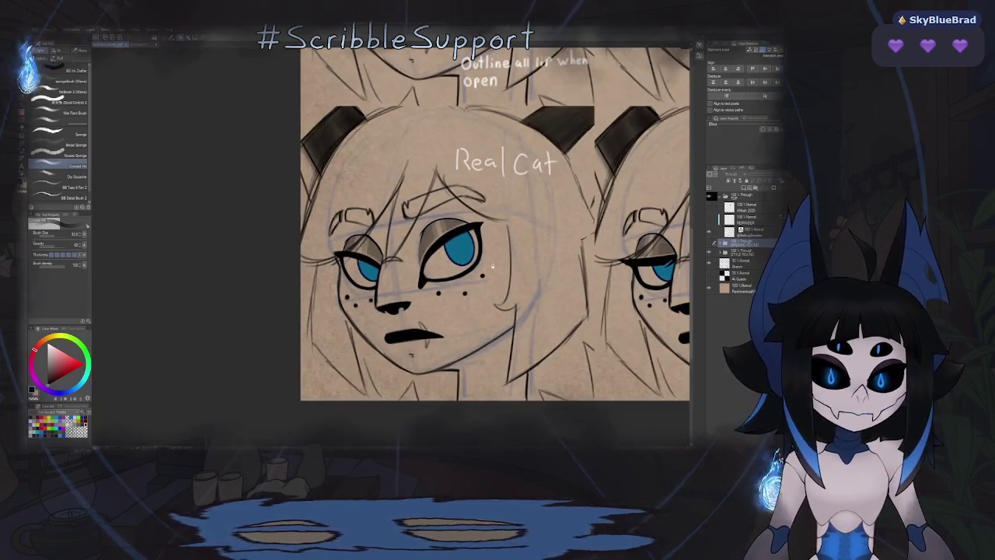
click(707, 253)
scroll(448, 242, down, 5)
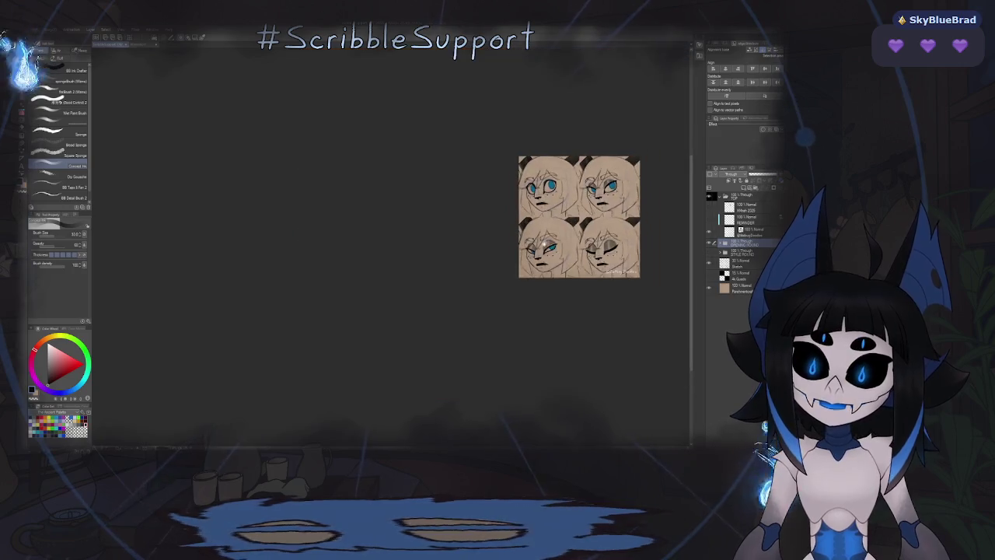
scroll(447, 253, up, 1)
scroll(459, 256, up, 2)
scroll(467, 258, down, 1)
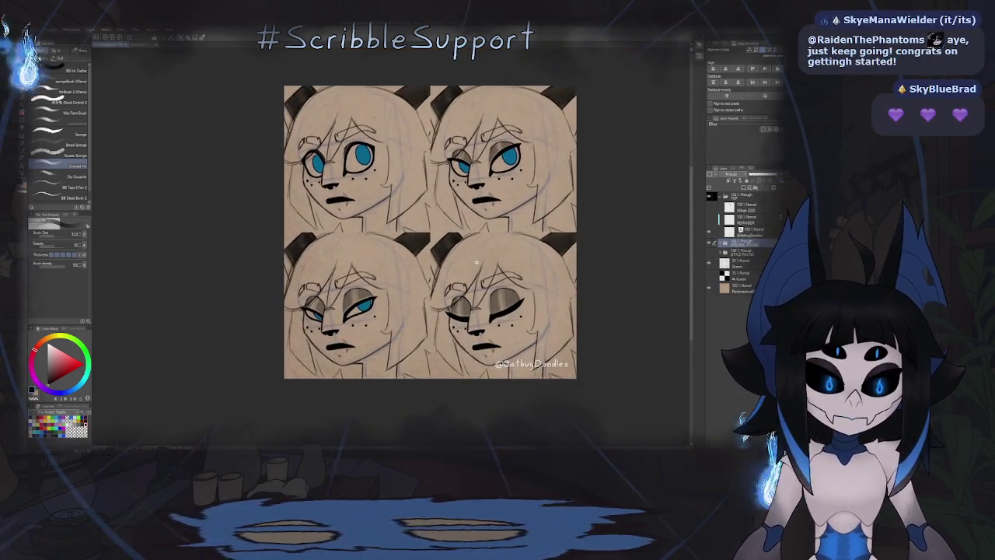
scroll(478, 261, up, 2)
scroll(479, 259, up, 1)
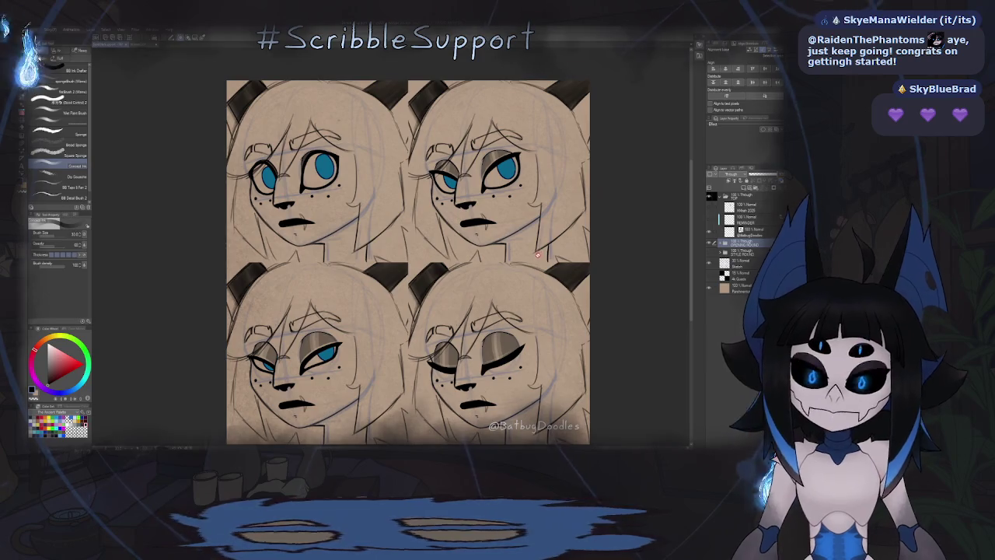
scroll(483, 280, up, 1)
scroll(489, 257, down, 1)
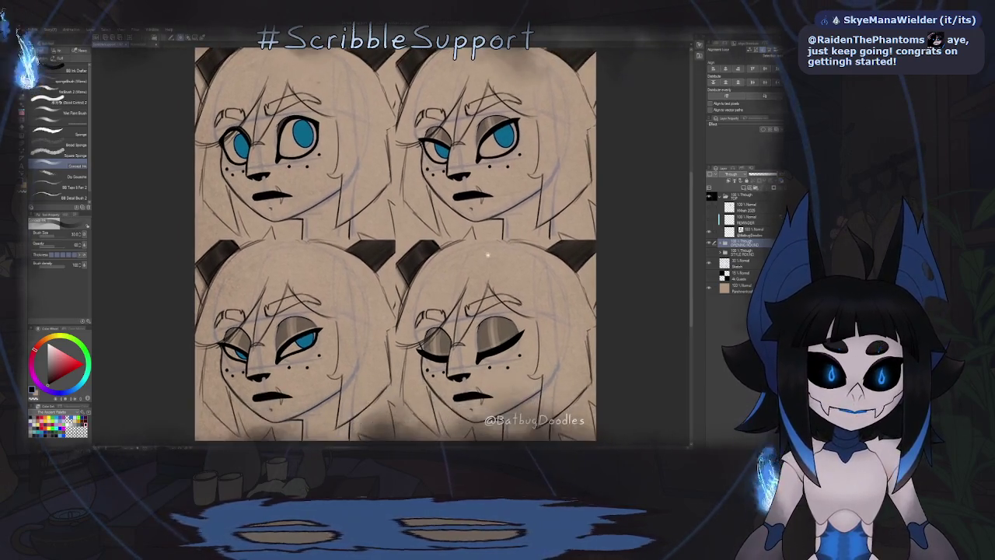
scroll(498, 274, up, 1)
scroll(537, 271, down, 1)
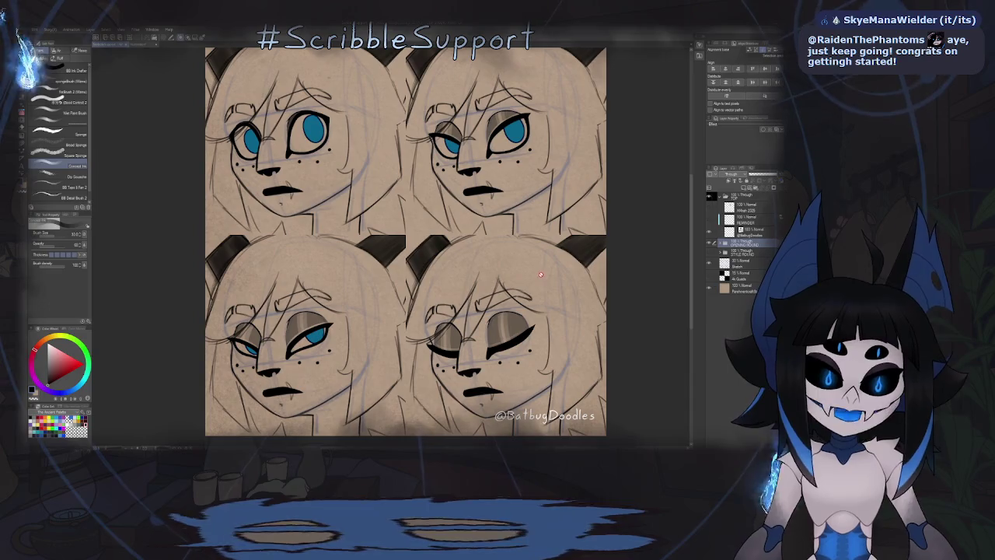
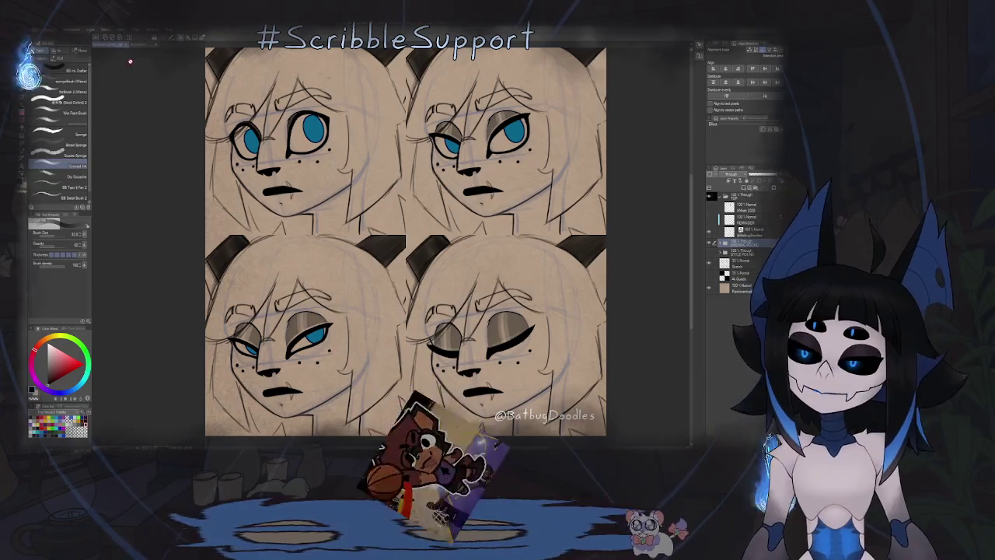
Step: Open the blue-capped mushroom creature reference image from the File menu
click(31, 30)
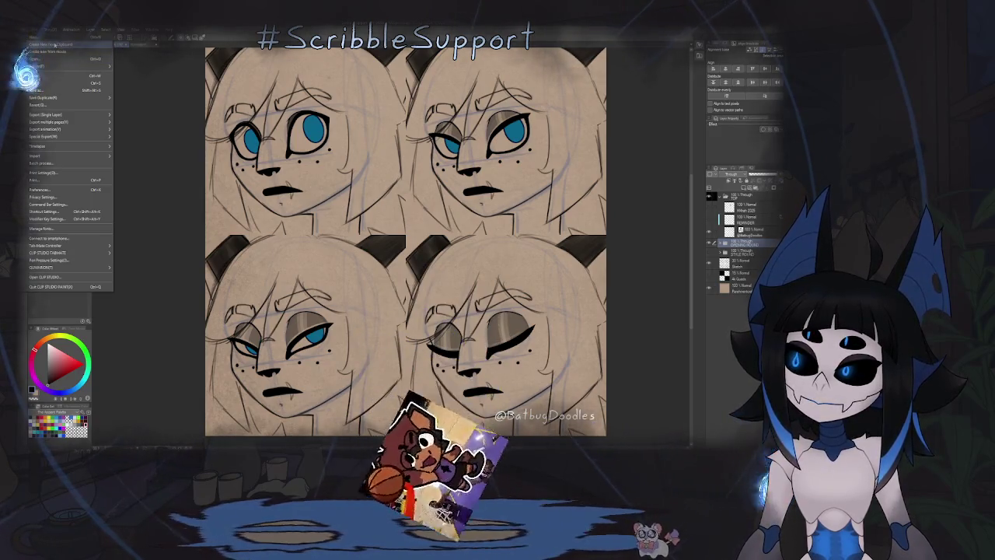
click(54, 45)
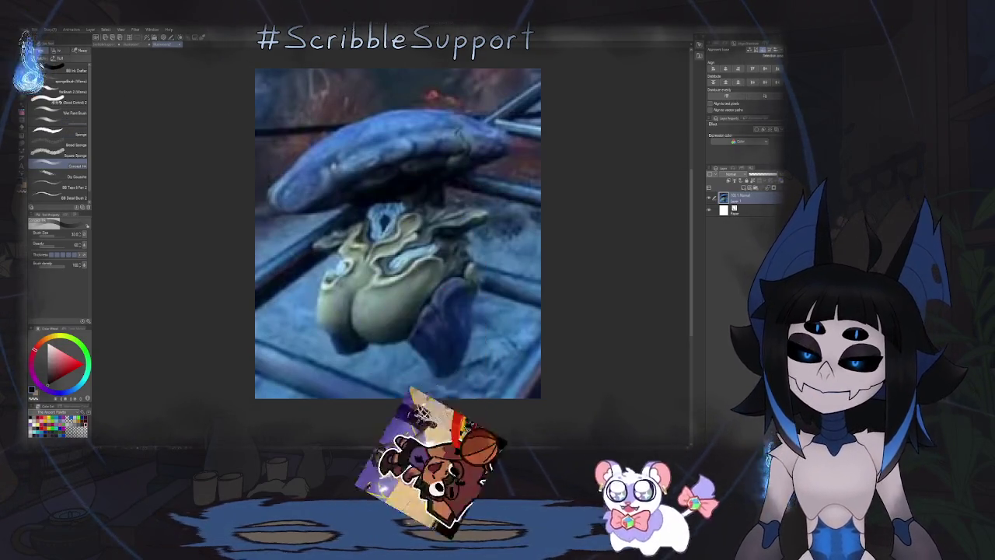
Step: Open the cave landscape reference image, then zoom and pan it to fill the canvas
click(23, 29)
click(42, 46)
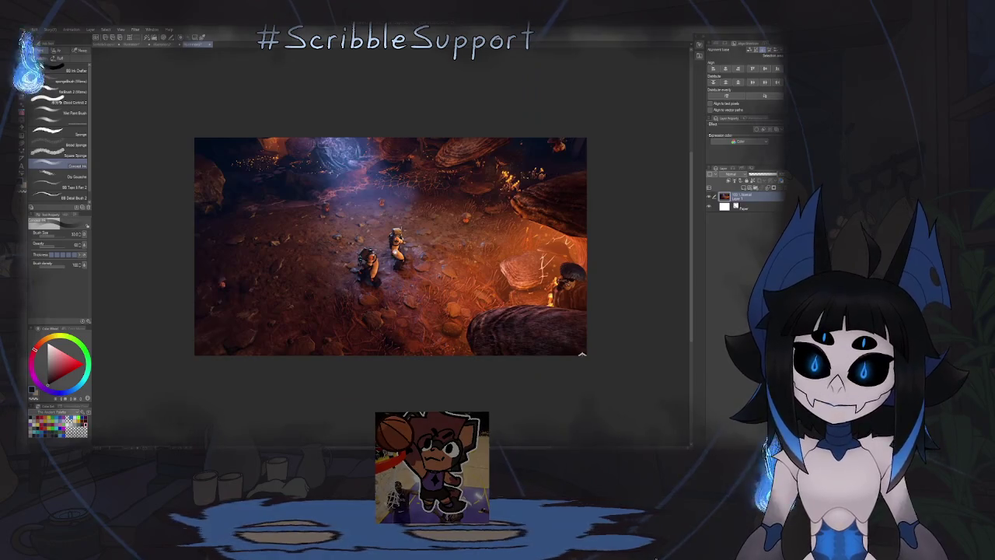
scroll(581, 354, down, 1)
scroll(582, 354, up, 1)
scroll(582, 353, up, 1)
scroll(582, 353, up, 1)
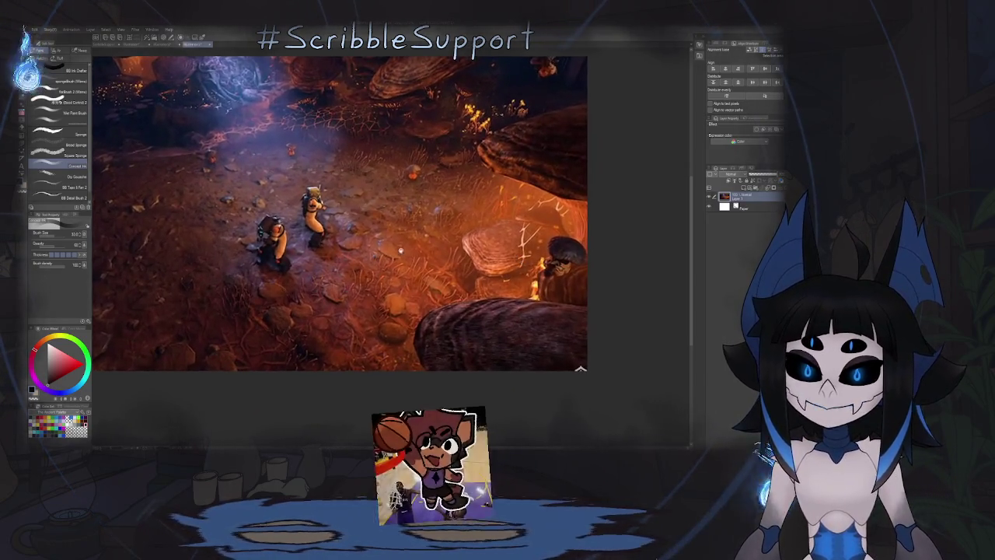
scroll(340, 214, up, 1)
drag(373, 234, 405, 268)
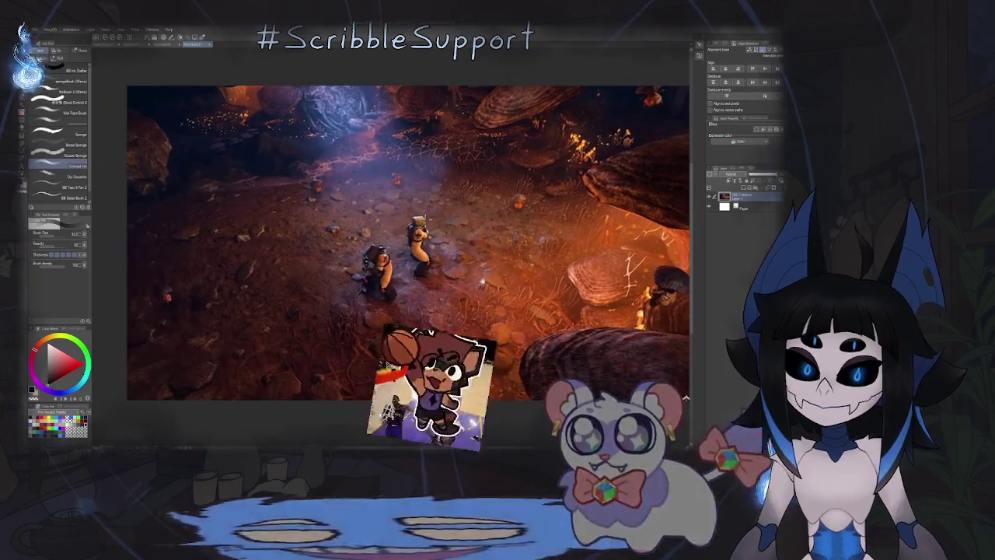
scroll(404, 233, up, 1)
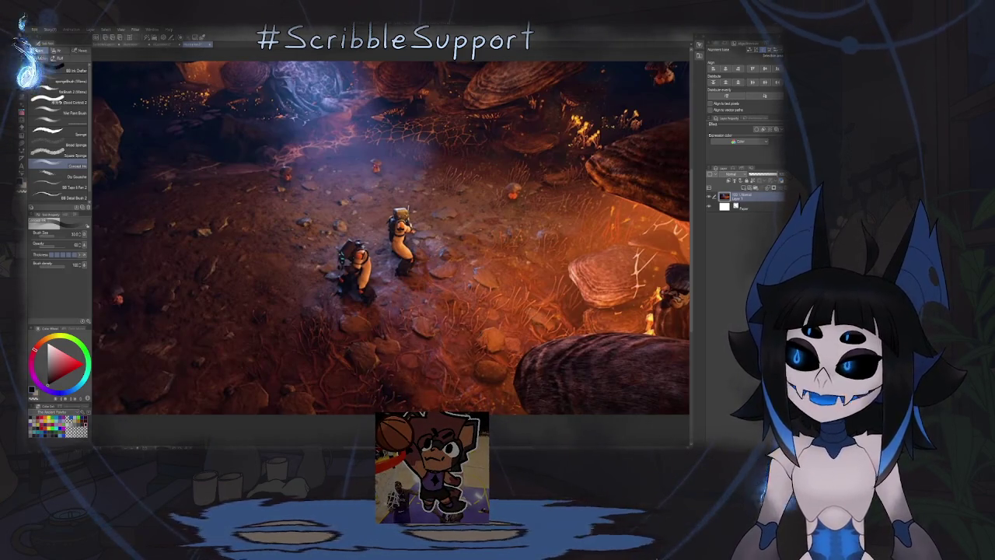
Step: Switch to the purple-lit fungal figure reference image and zoom in on it
key(ctrl+Tab)
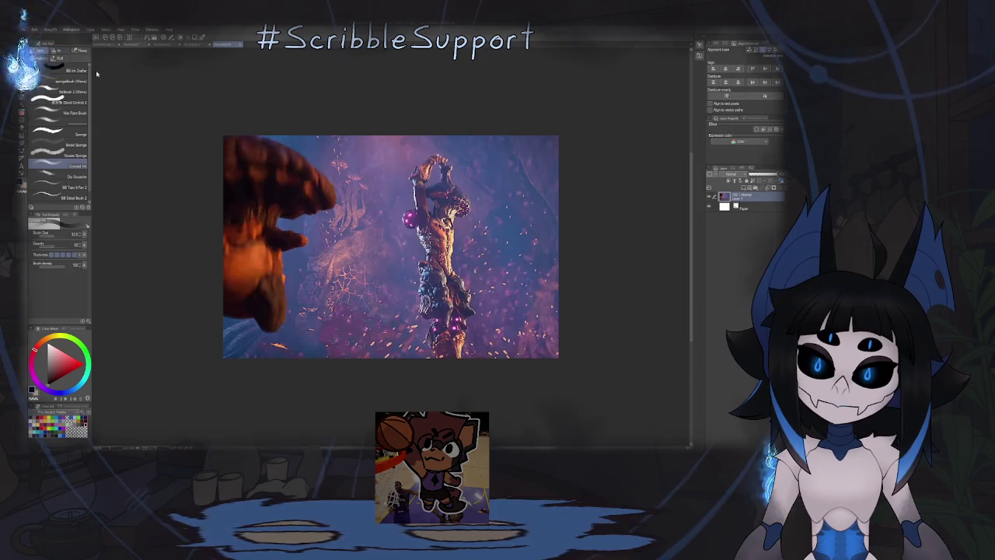
scroll(356, 287, up, 3)
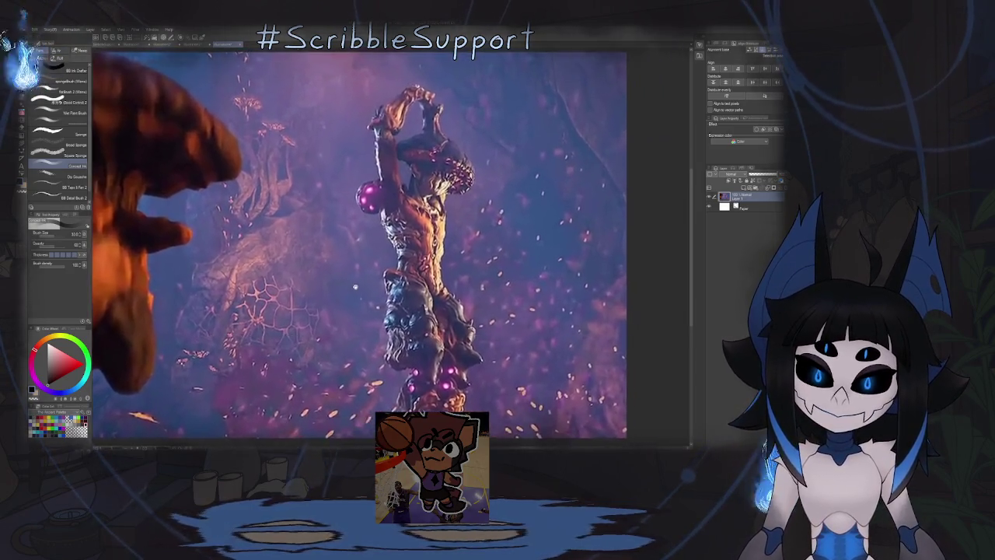
scroll(356, 287, up, 1)
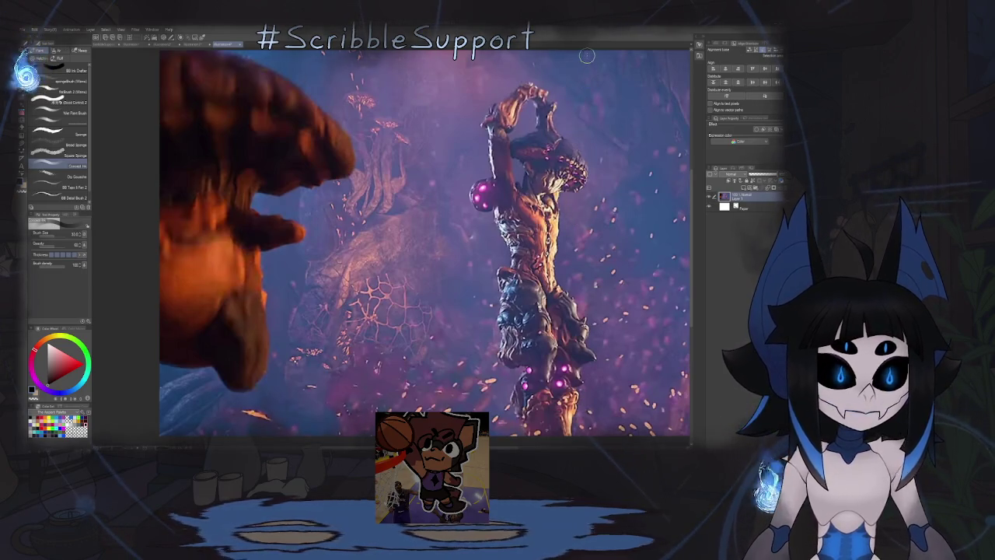
Step: Close the reference documents, including Illustration2, and answer each save prompt
click(146, 45)
click(150, 45)
click(406, 178)
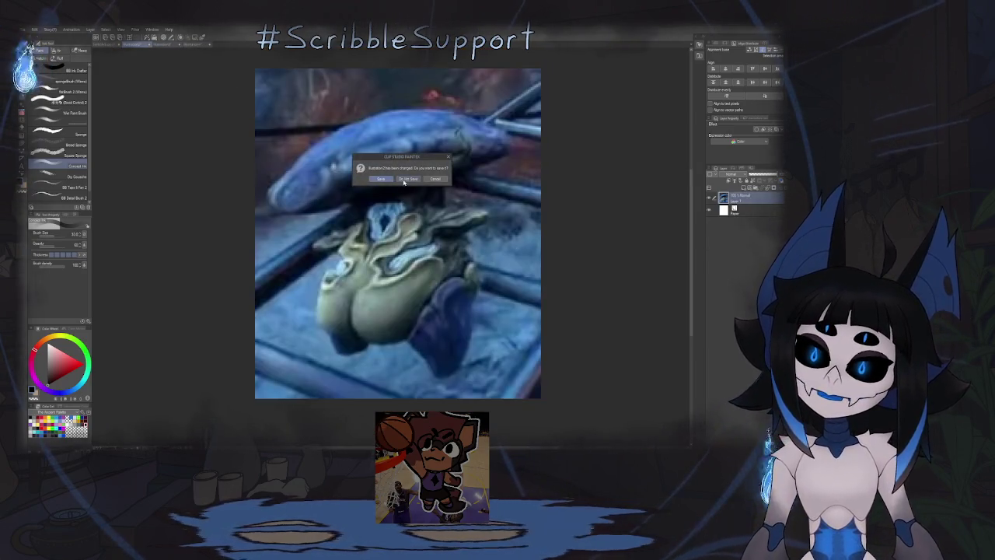
click(404, 180)
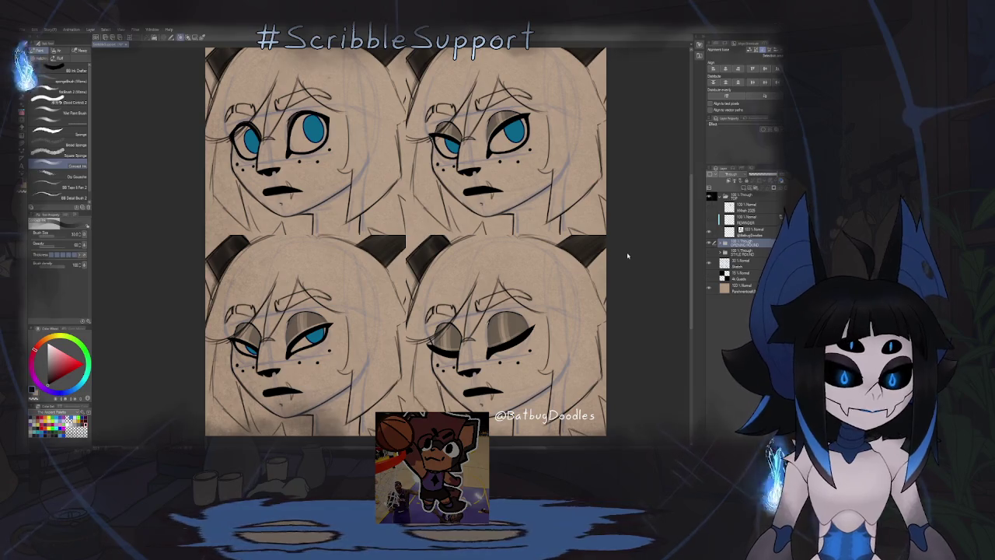
key(alt+Tab)
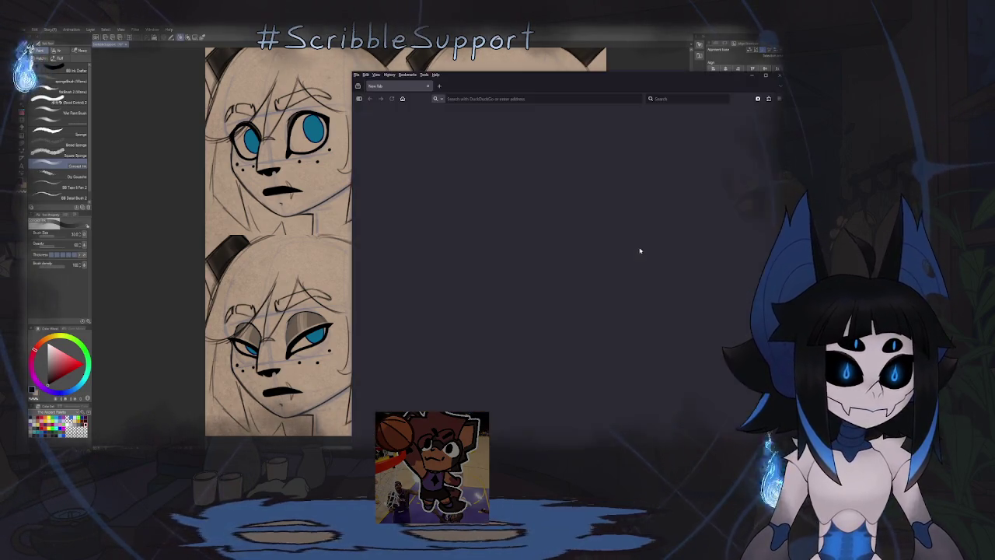
Step: Maximize the browser and play the Warframe Roathe reveal video fullscreen
click(766, 76)
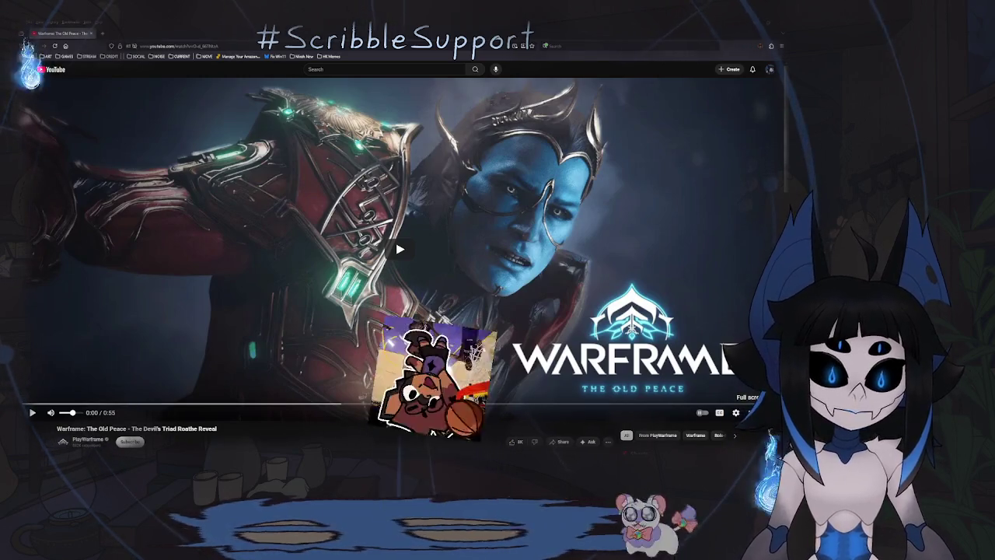
key(f)
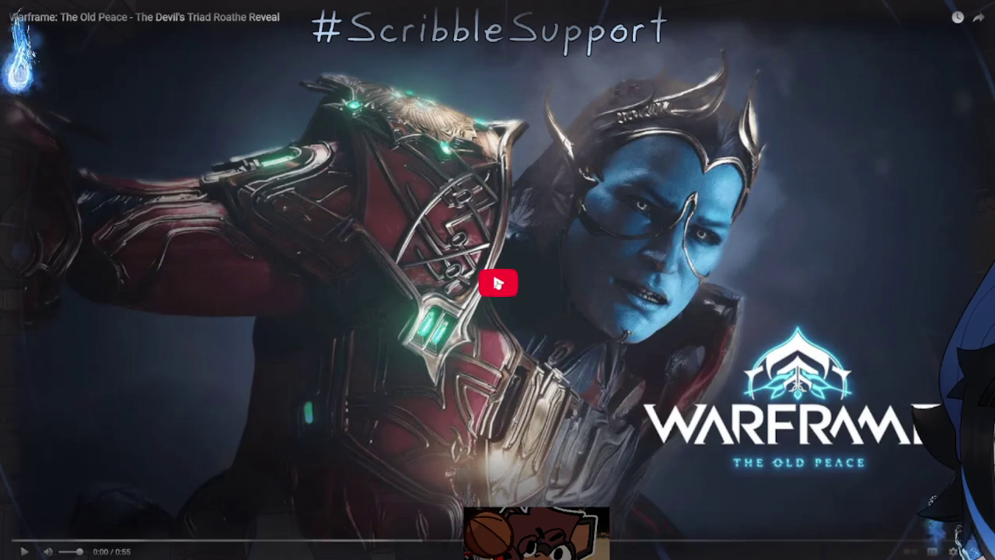
click(498, 283)
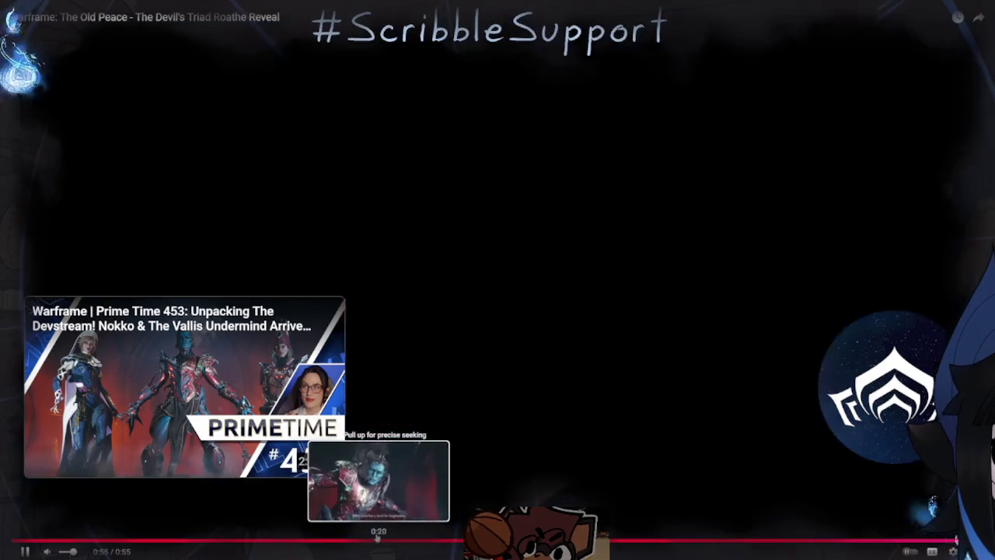
Step: Rewind the Roathe reveal video to about 0:16 and bring up the player's context menu
click(304, 540)
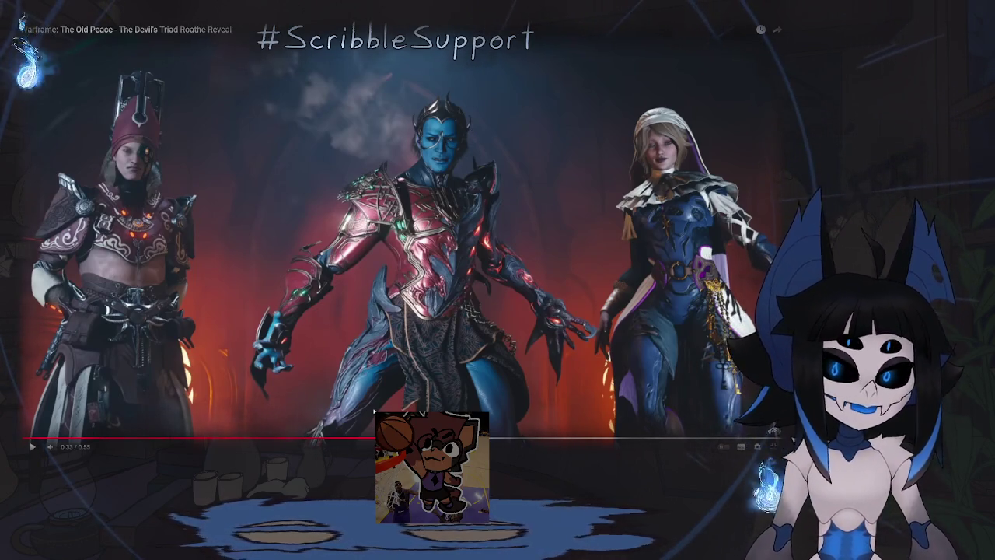
right_click(378, 355)
Step: Dismiss the context menu, exit fullscreen, and return to the Clip Studio Paint expression sheet
click(655, 555)
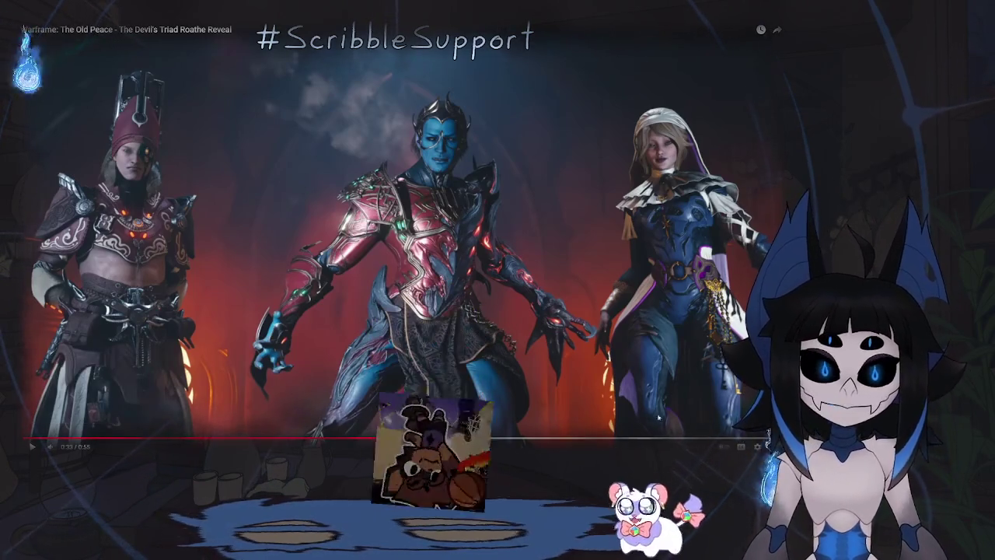
click(773, 446)
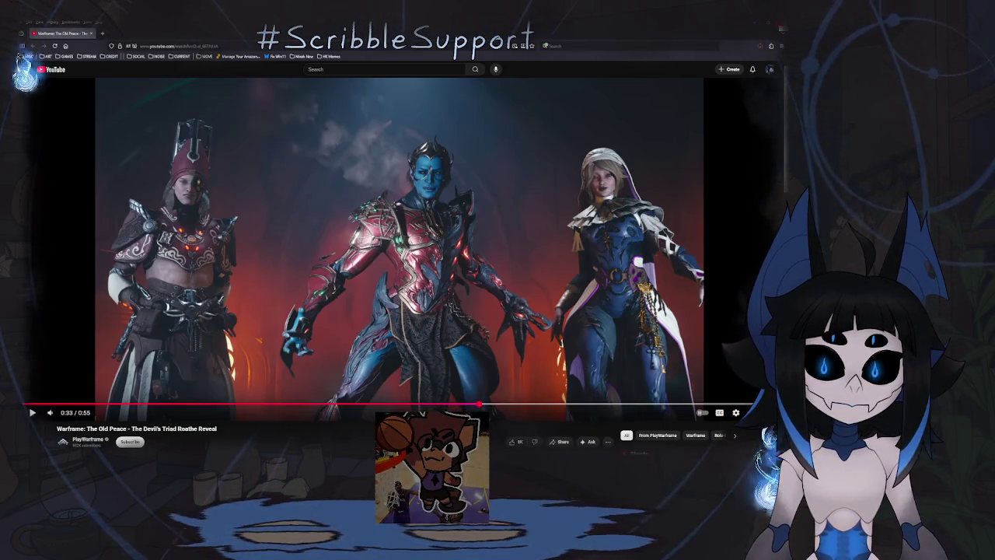
key(alt+Tab)
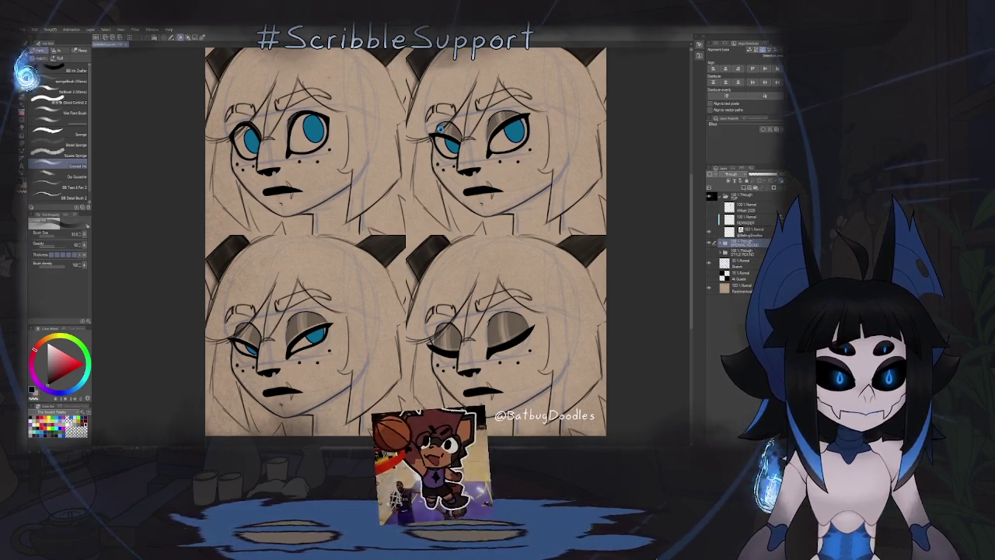
Step: Save the four-face expression sheet with Ctrl+S
key(ctrl+s)
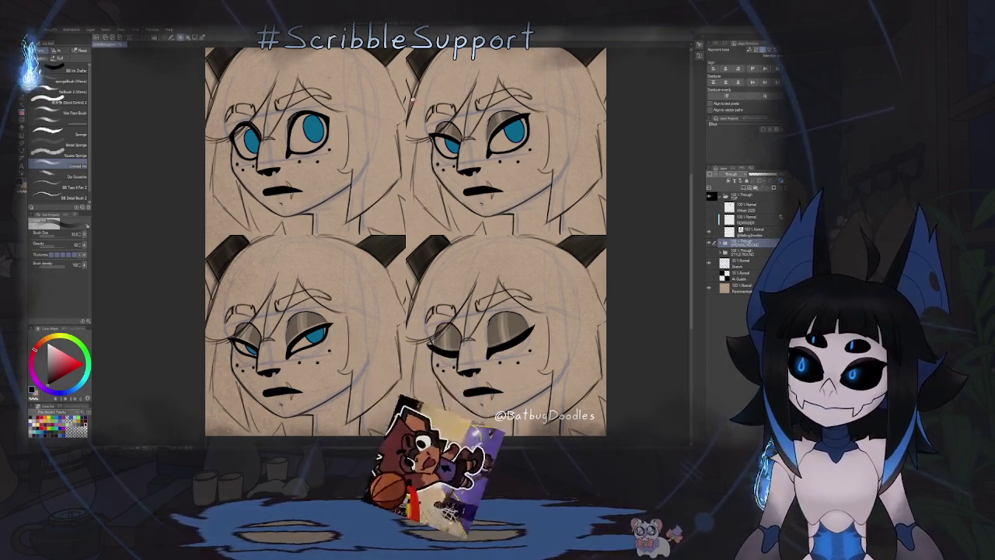
Step: Zoom in and out to review the finished four-panel freckled expression sheet
scroll(426, 169, down, 2)
scroll(398, 218, up, 2)
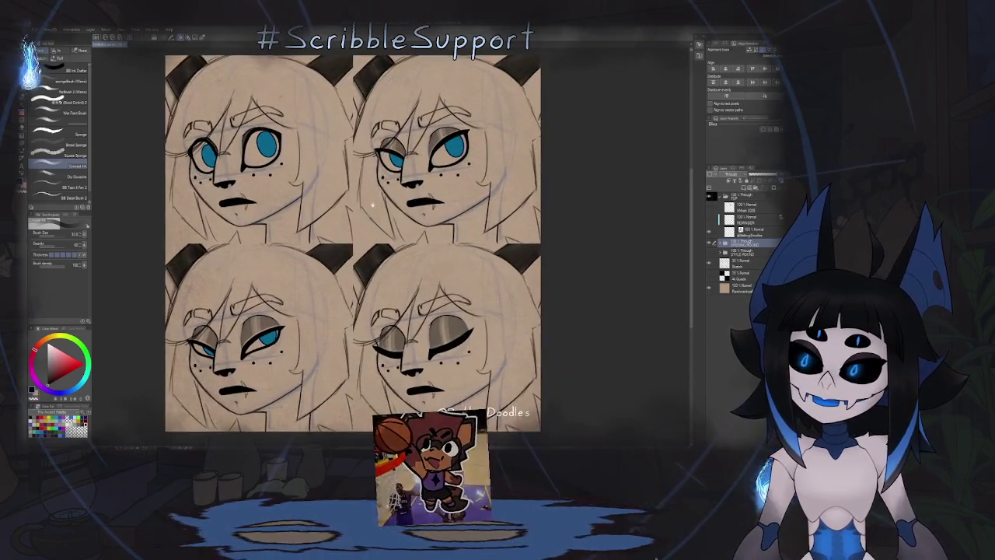
scroll(415, 227, down, 2)
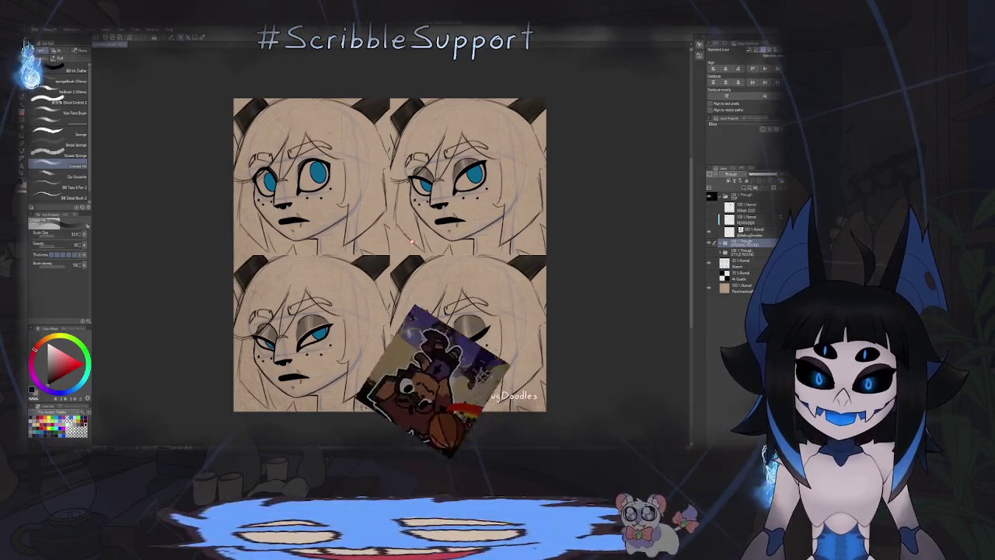
scroll(415, 242, up, 1)
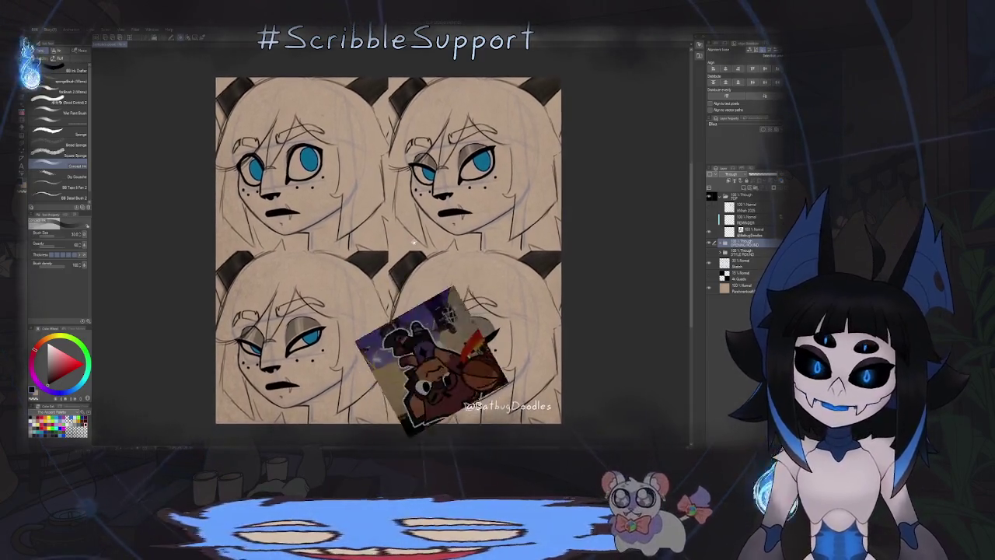
scroll(414, 243, up, 1)
scroll(416, 242, down, 1)
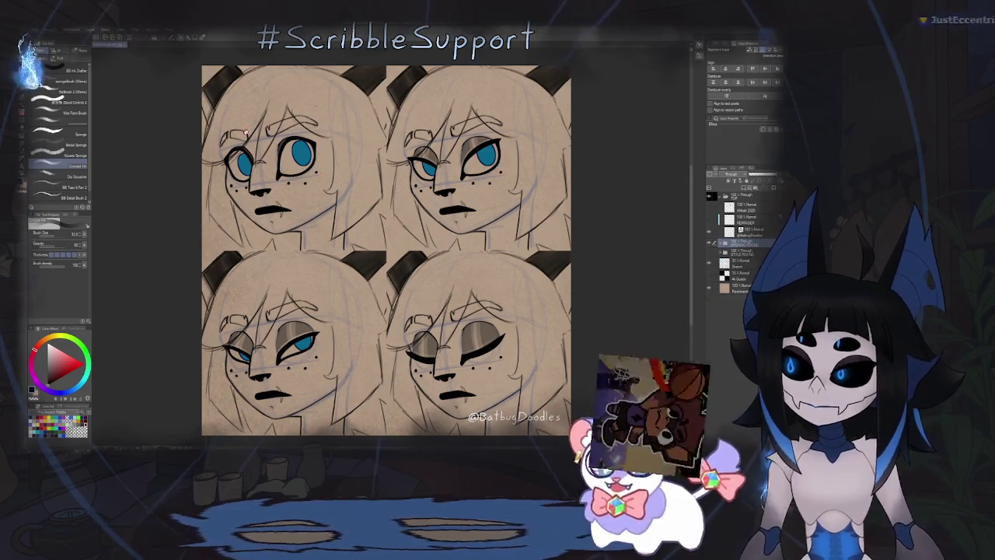
Step: Open the File menu over the finished expression sheet
key(alt+f)
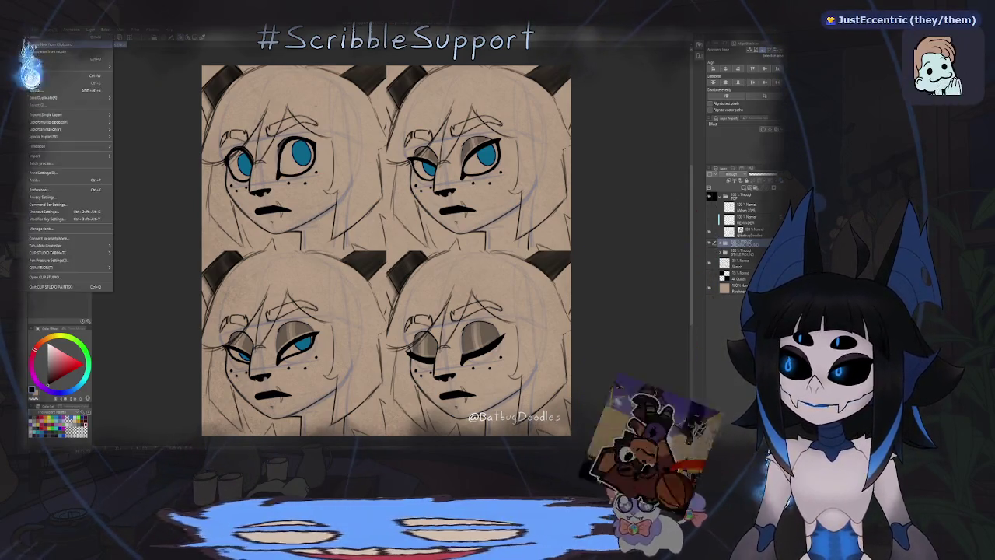
Step: Create a new tan-paper canvas and sketch the first spiky fringe strokes, undoing three
click(50, 42)
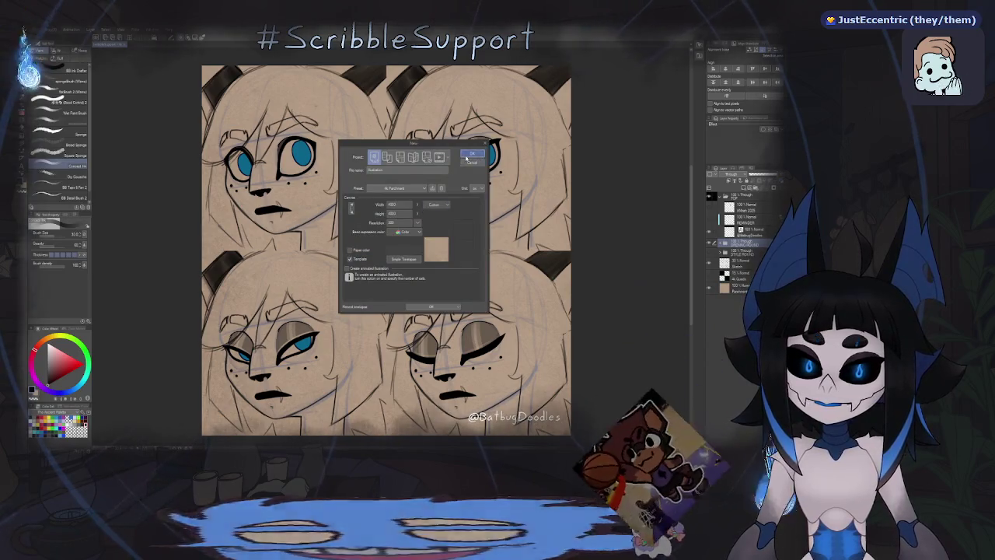
click(469, 160)
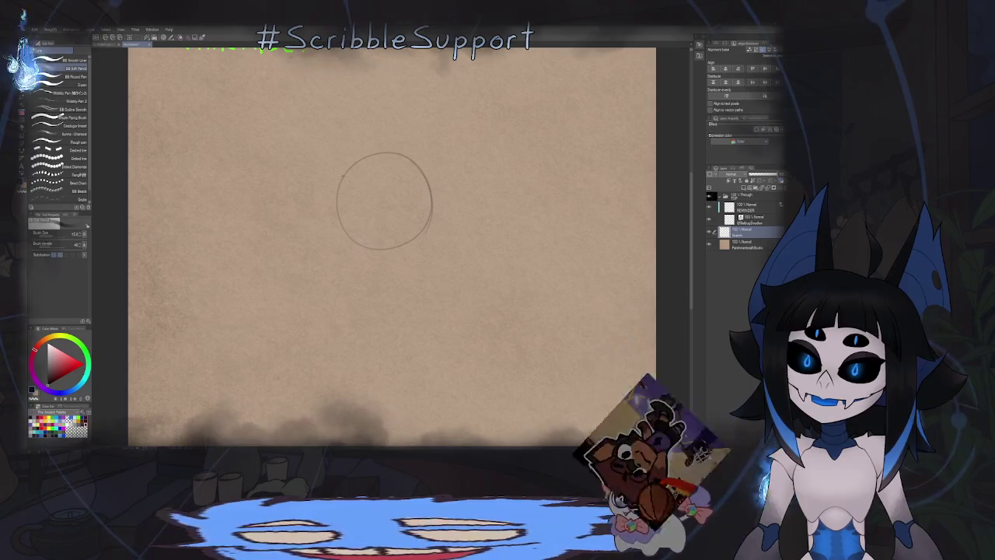
drag(351, 196, 399, 183)
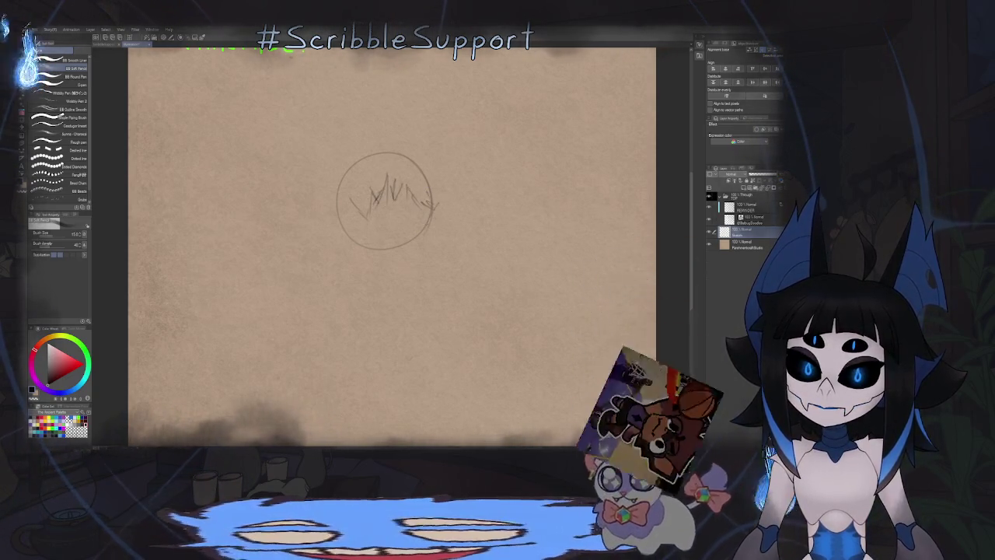
drag(325, 199, 335, 227)
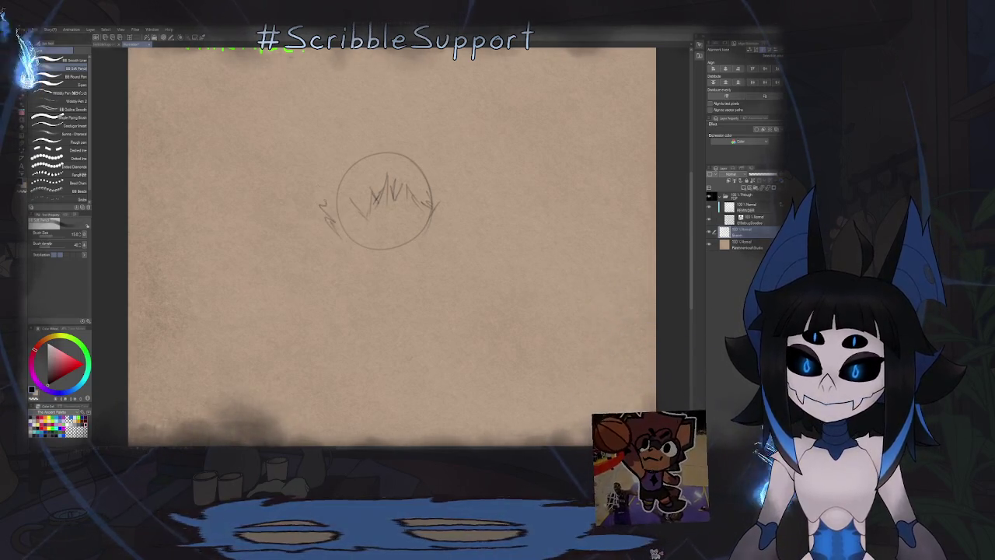
drag(381, 136, 427, 118)
key(ctrl+z)
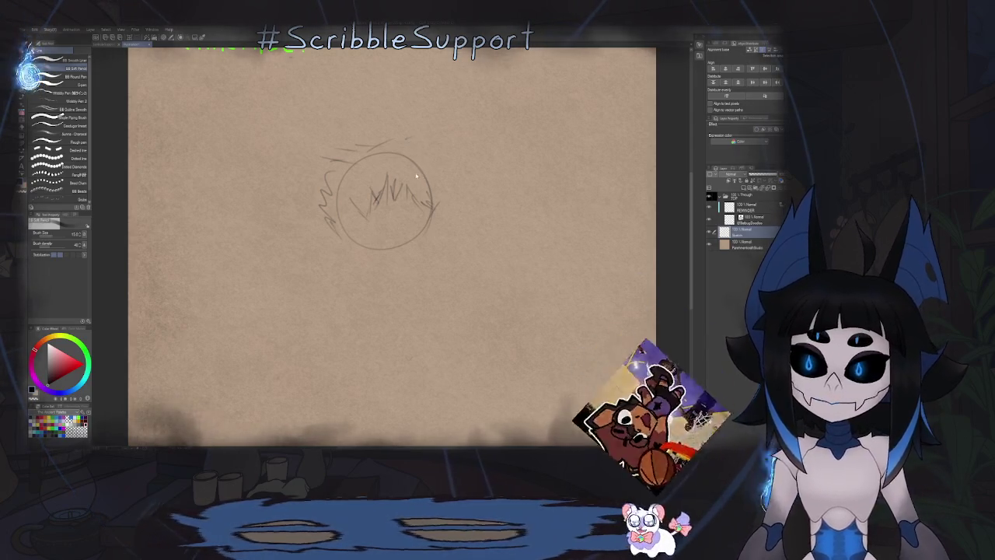
key(ctrl+z)
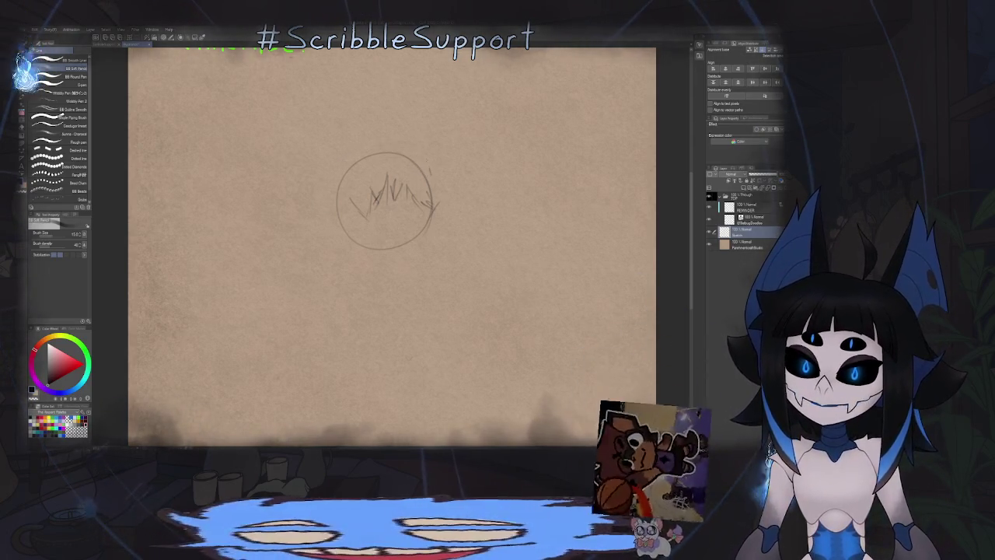
key(ctrl+z)
Step: Redraw a shorter hair arc and lower-left fringe strokes, then add a new layer
drag(354, 148, 409, 146)
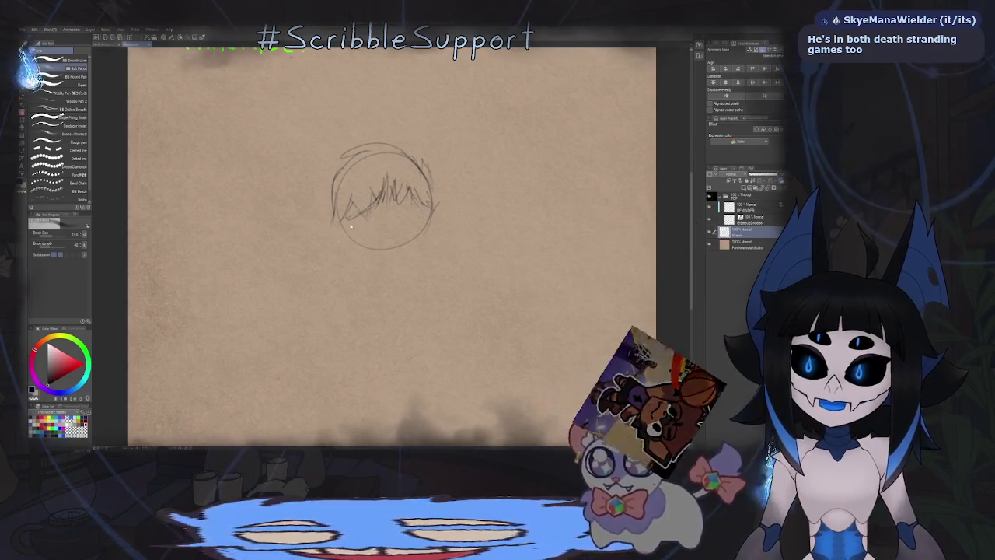
drag(339, 225, 368, 220)
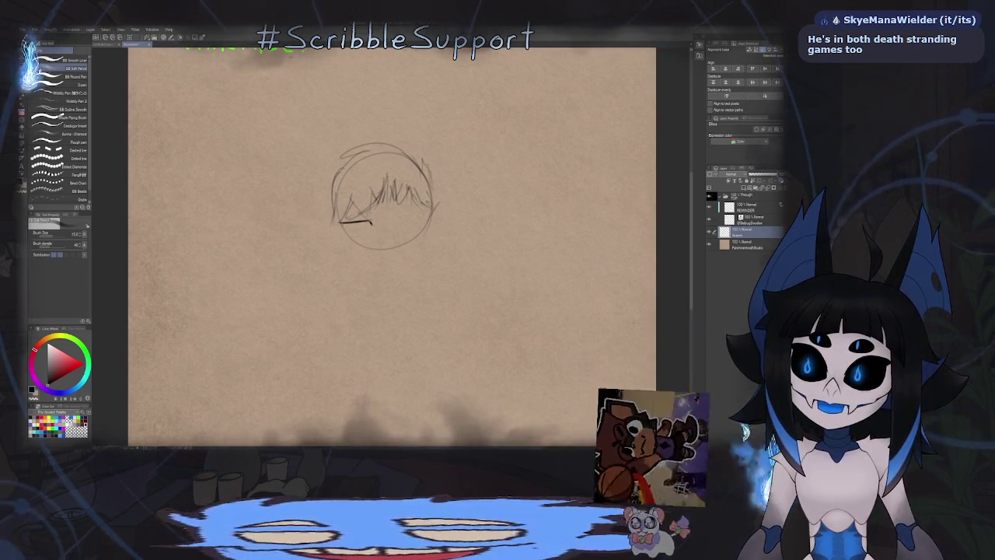
mouse_move(340, 223)
mouse_down()
mouse_move(341, 235)
mouse_move(373, 237)
mouse_up()
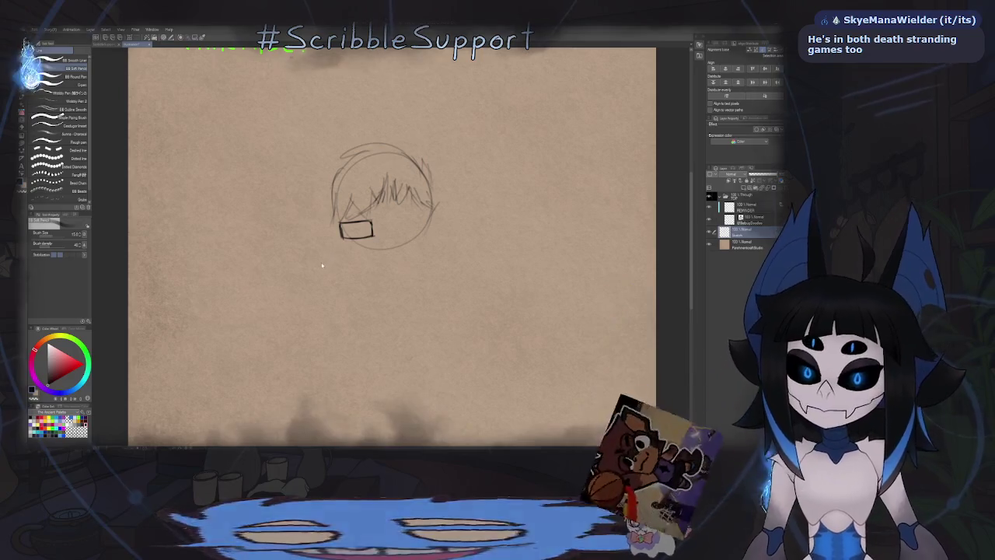
key(ctrl+z)
key(ctrl+z)
key(ctrl+z)
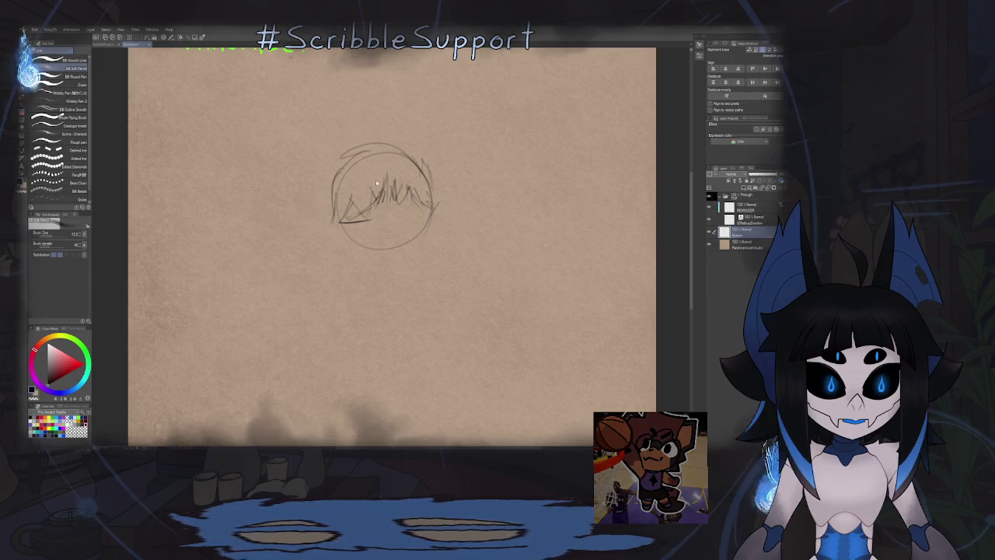
scroll(400, 215, up, 1)
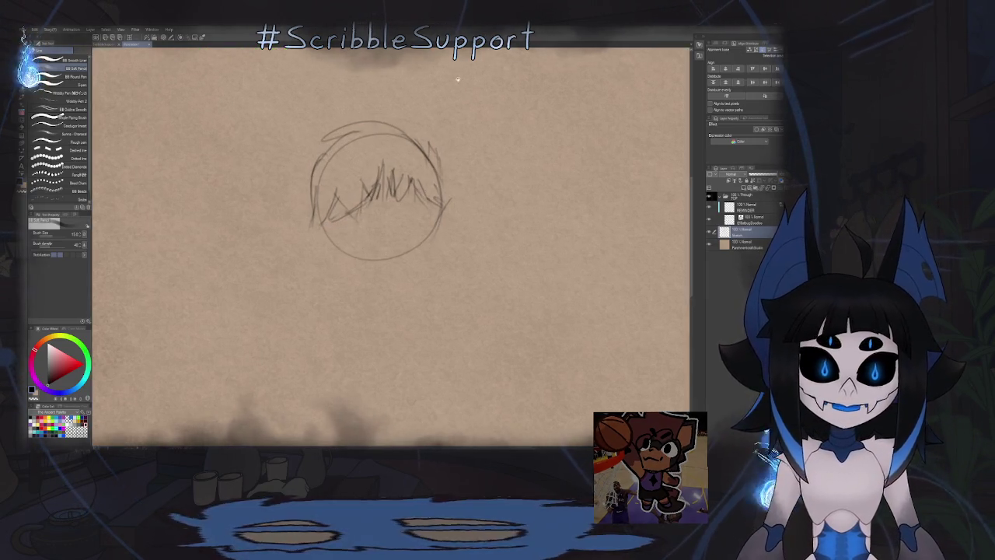
drag(357, 235, 401, 234)
key(ctrl+shift+n)
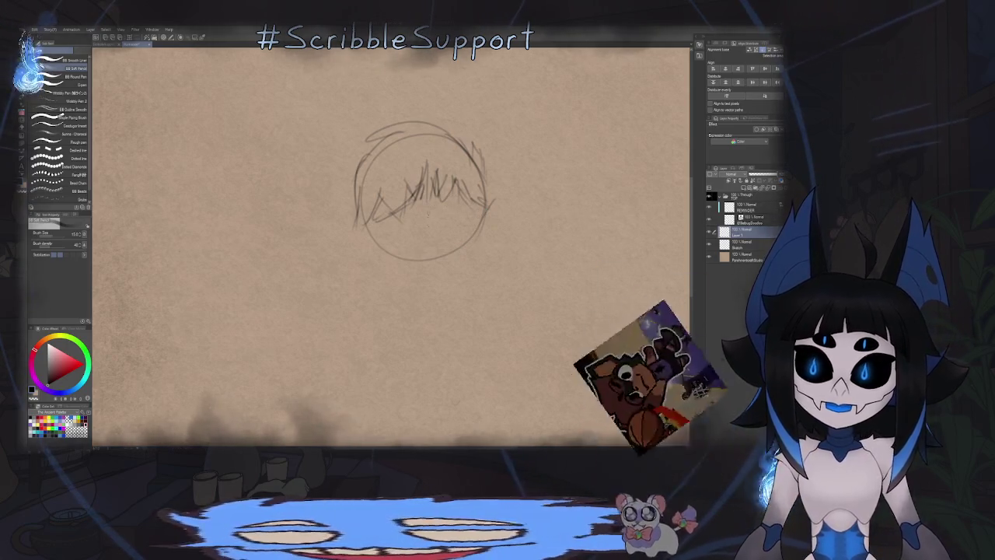
Step: Draw an oval lens, move it onto the lower face, and paste a copy as the second lens
scroll(405, 230, up, 1)
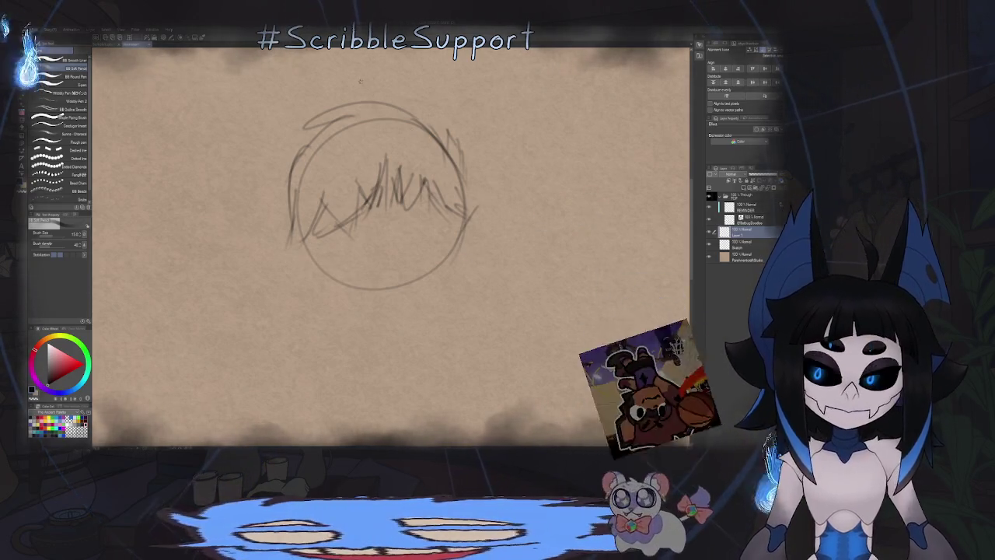
mouse_move(575, 185)
mouse_down()
mouse_move(525, 210)
mouse_move(585, 200)
mouse_move(539, 218)
mouse_move(584, 193)
mouse_up()
key(ctrl+z)
key(ctrl+z)
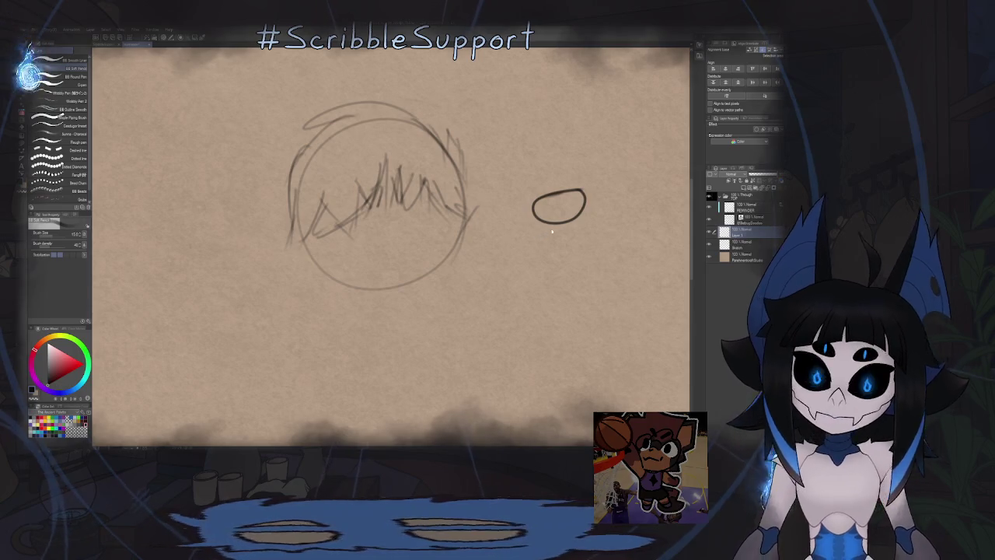
key(k)
drag(583, 204, 354, 249)
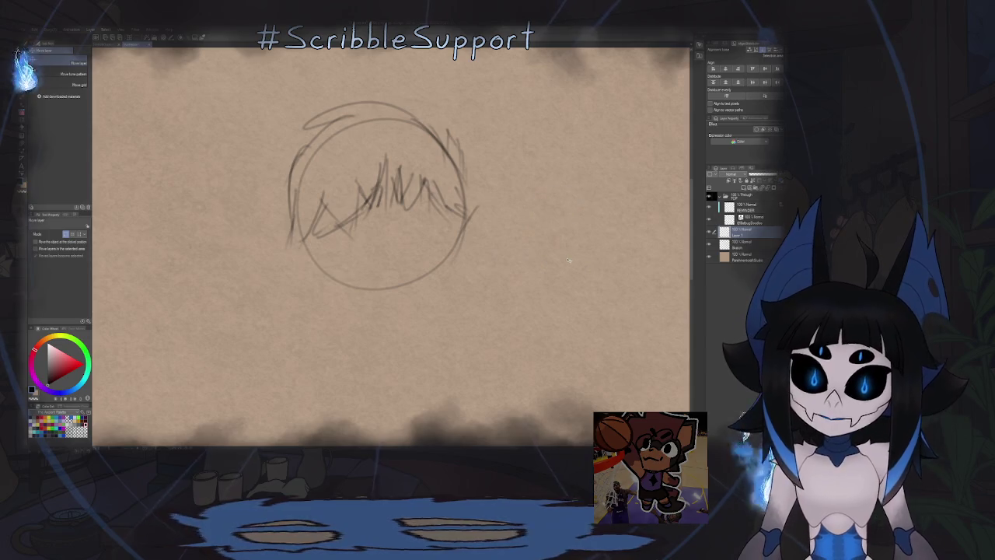
key(p)
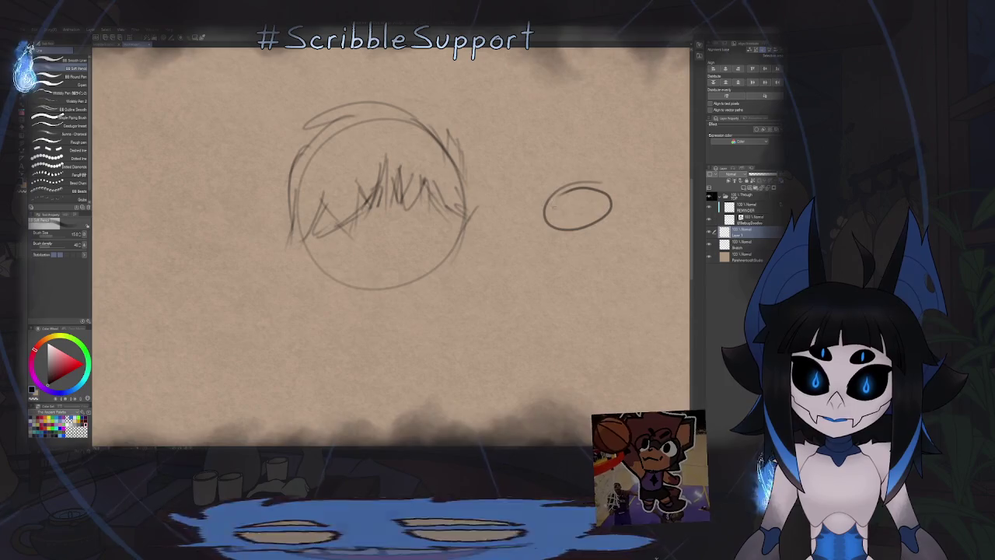
mouse_move(581, 221)
mouse_down()
mouse_move(484, 226)
mouse_move(549, 216)
mouse_move(290, 262)
mouse_up()
key(k)
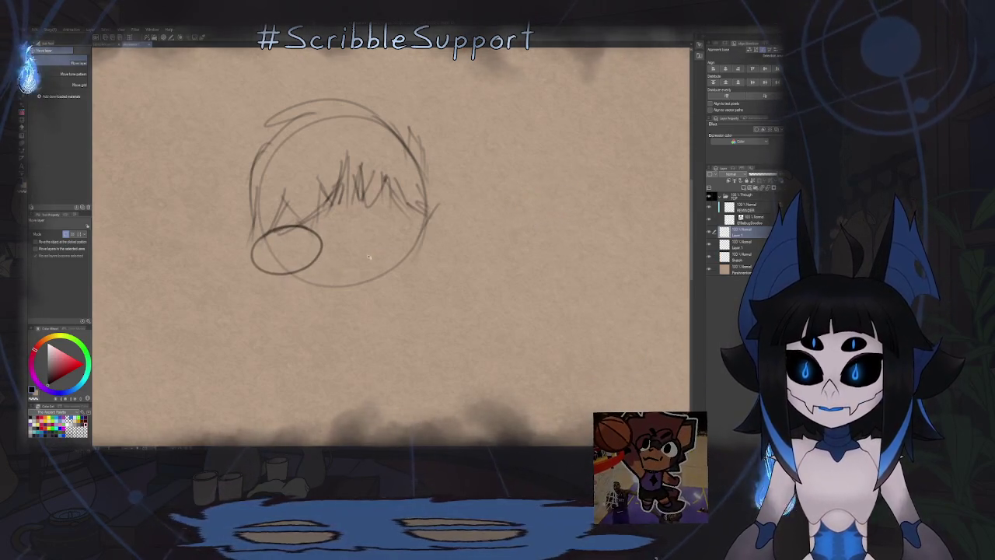
key(ctrl+c)
key(ctrl+v)
drag(370, 256, 451, 243)
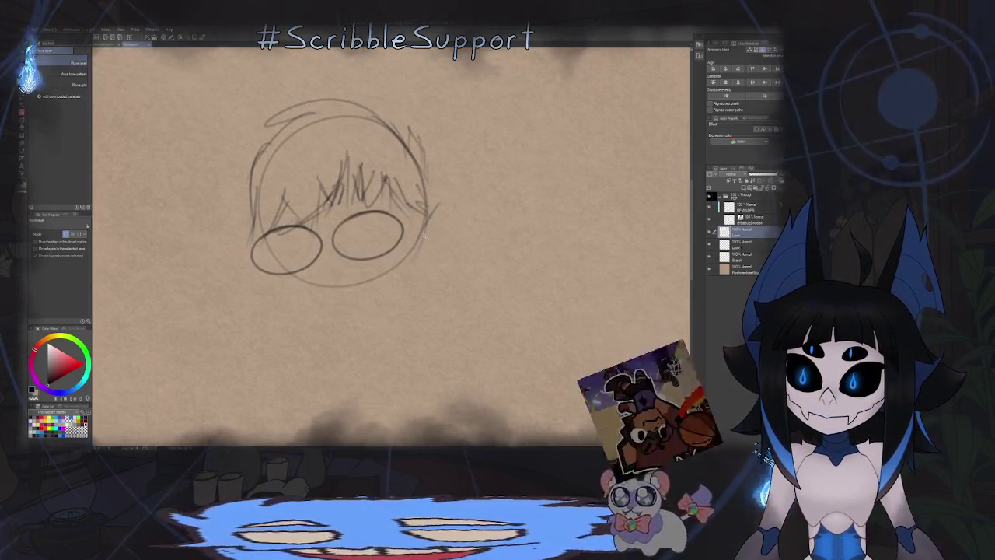
Step: Draw a small bridge joining the two oval lenses
key(p)
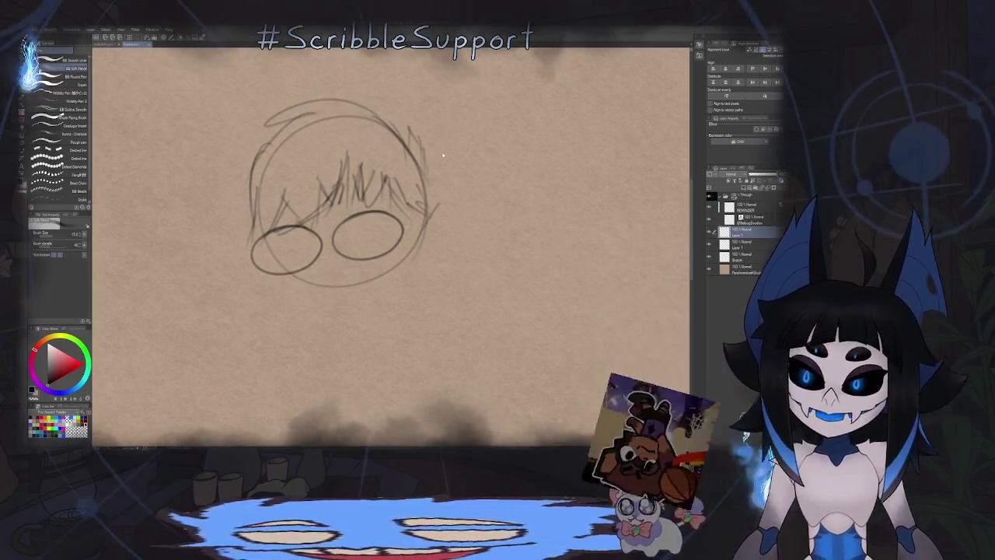
drag(341, 202, 375, 194)
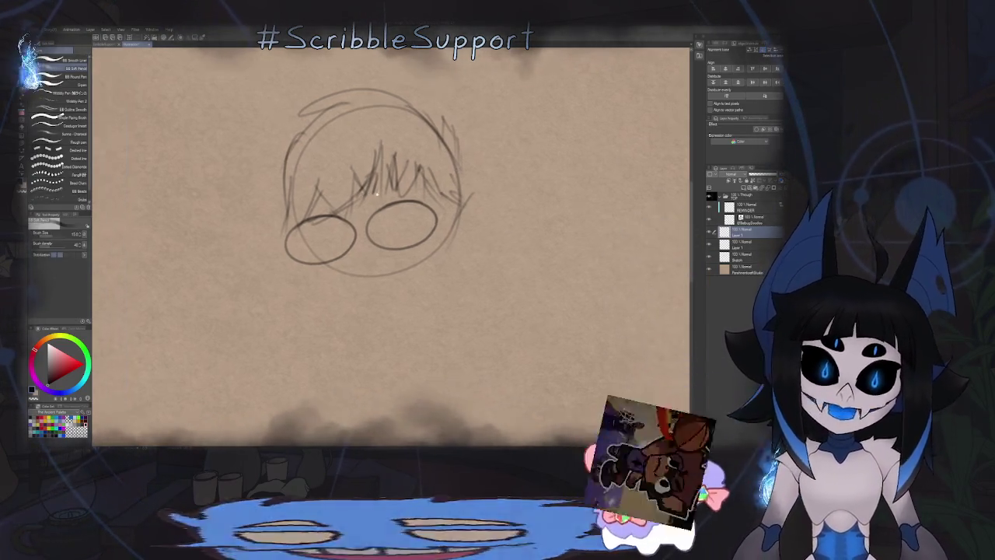
scroll(353, 249, up, 5)
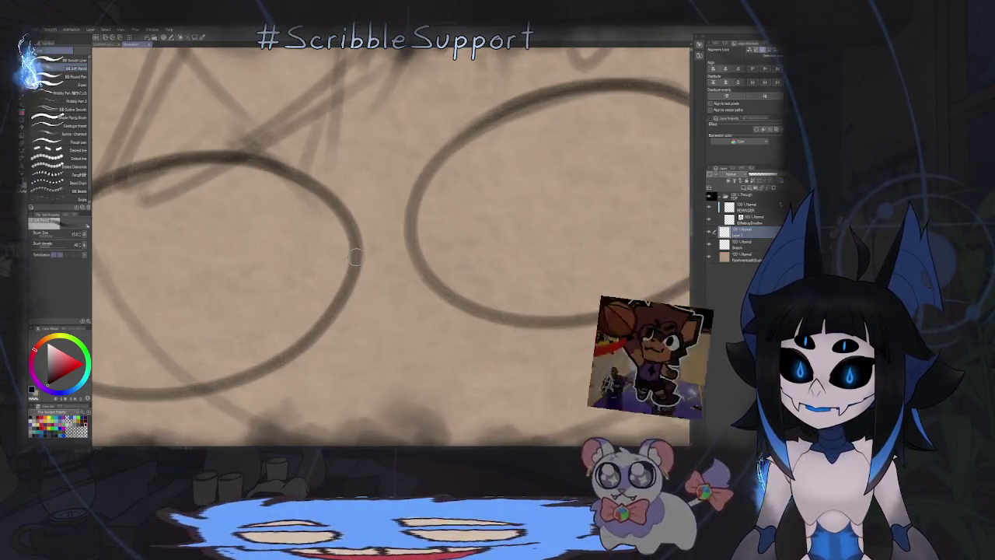
drag(354, 255, 412, 248)
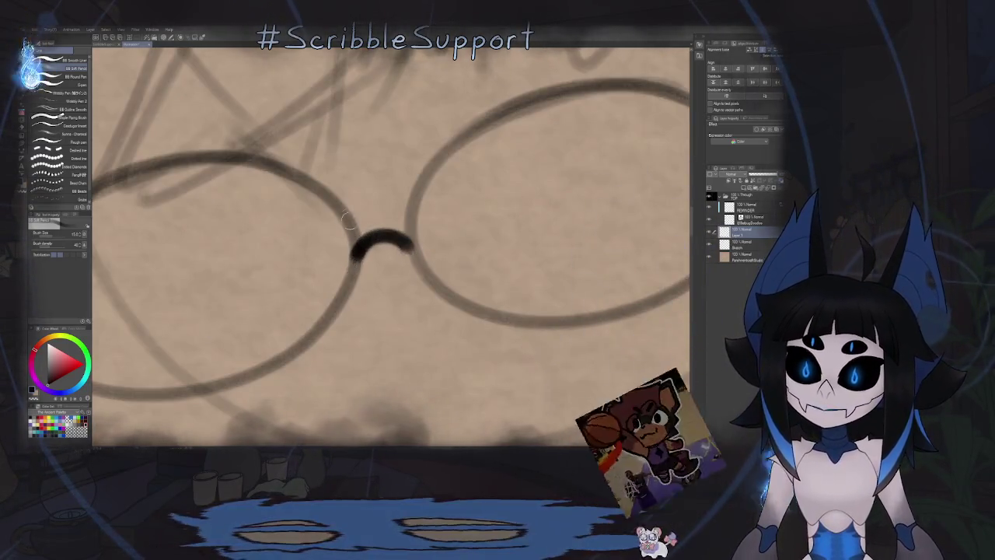
scroll(372, 231, down, 5)
scroll(335, 241, up, 1)
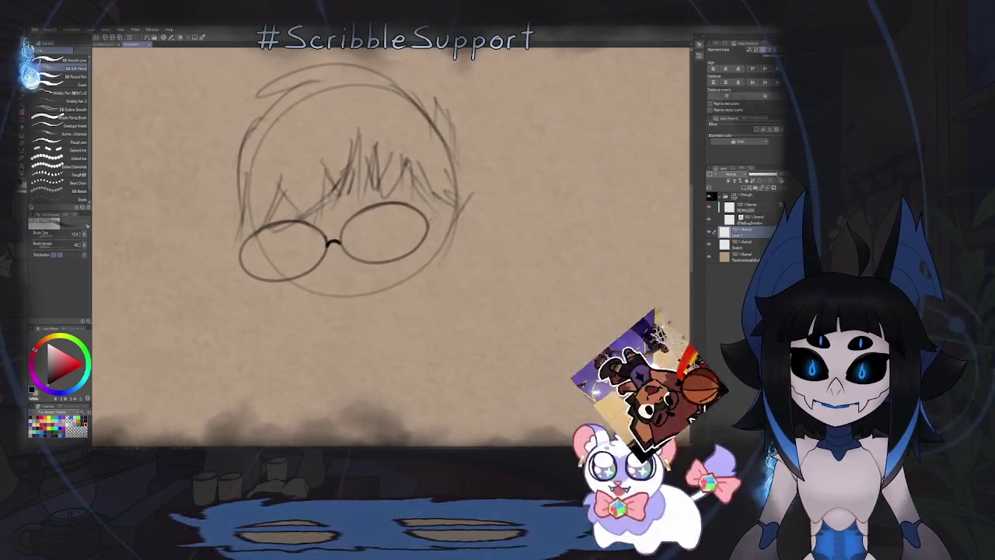
Step: Add a sparkle on the right lens, the glasses arm and the ear, dropping the chin line
mouse_move(405, 202)
mouse_down()
mouse_move(394, 220)
mouse_move(415, 223)
mouse_up()
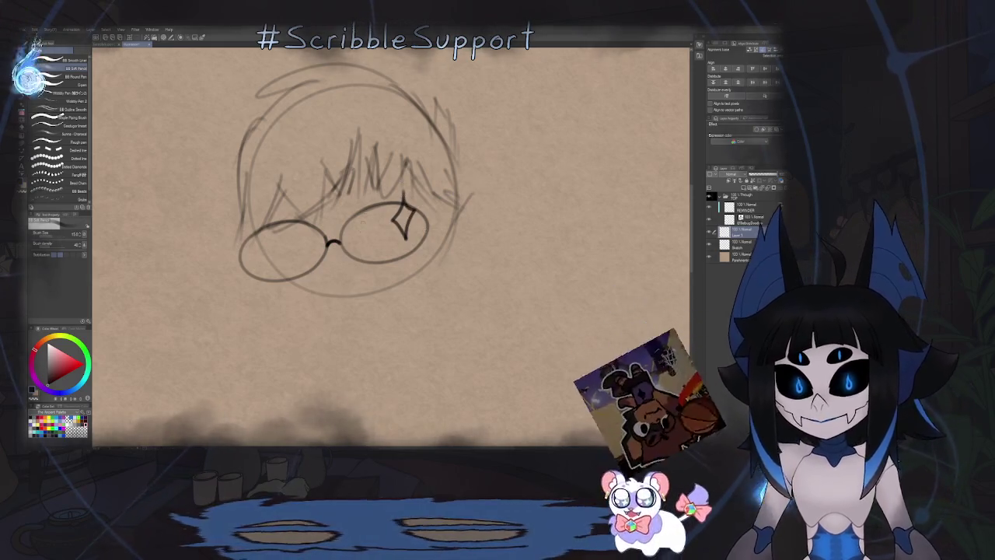
drag(329, 265, 349, 247)
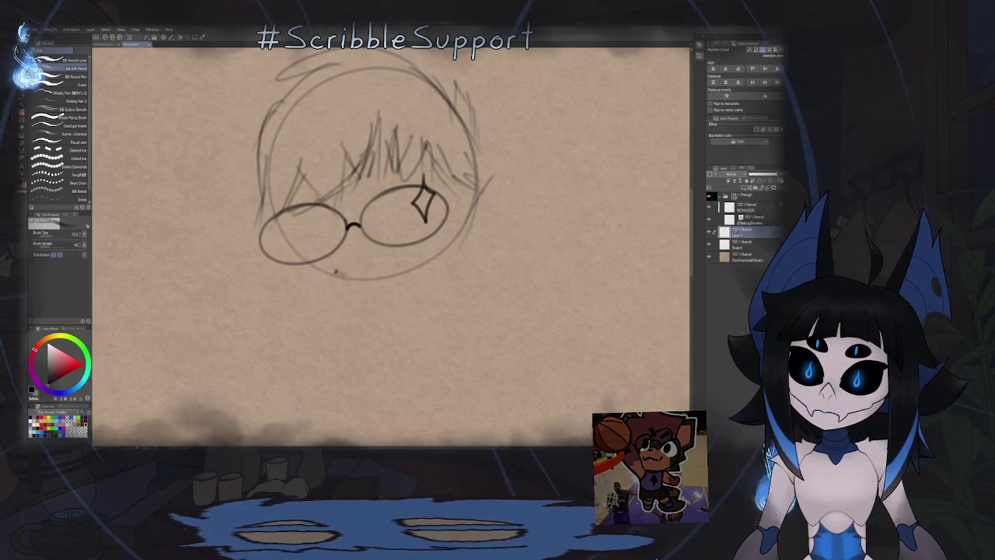
drag(334, 273, 394, 270)
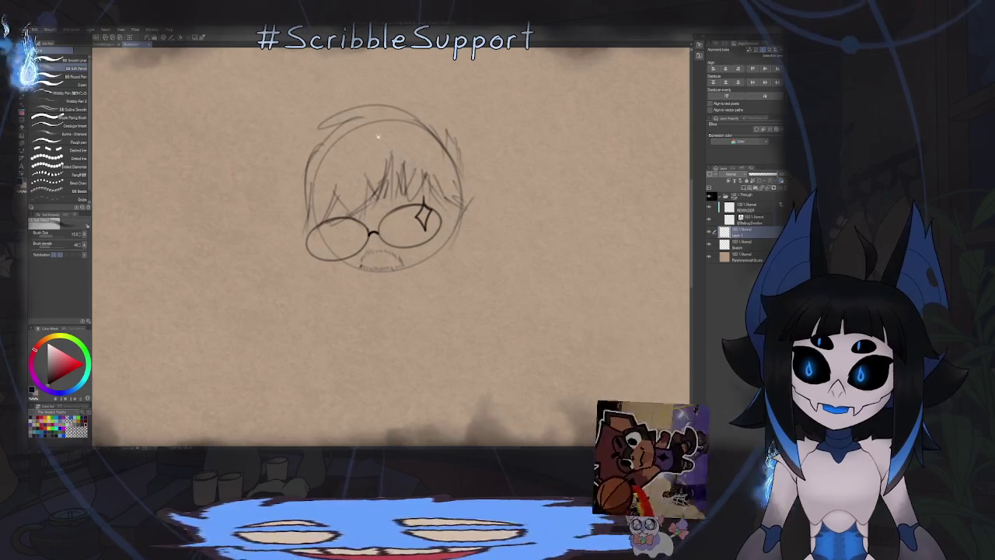
drag(459, 218, 439, 261)
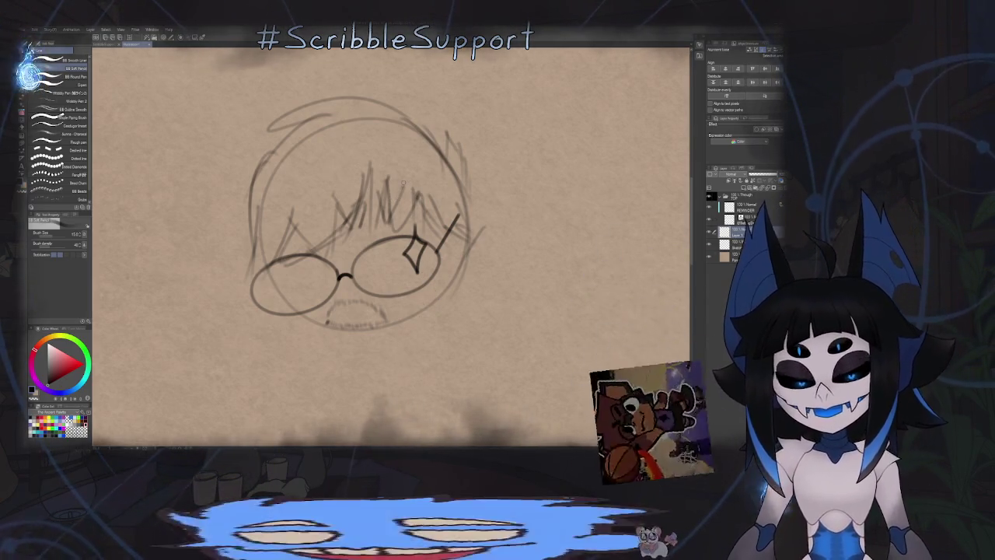
drag(460, 232, 469, 244)
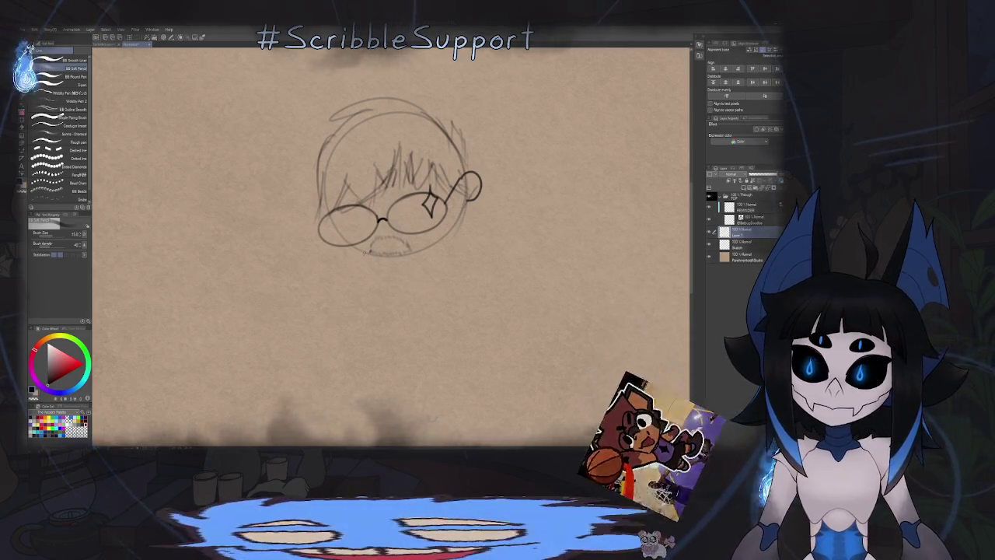
key(ctrl+z)
Step: Draw the shoulders, the right arm and the forward-resting right hand
mouse_move(334, 267)
mouse_down()
mouse_move(323, 294)
mouse_move(391, 309)
mouse_move(381, 282)
mouse_up()
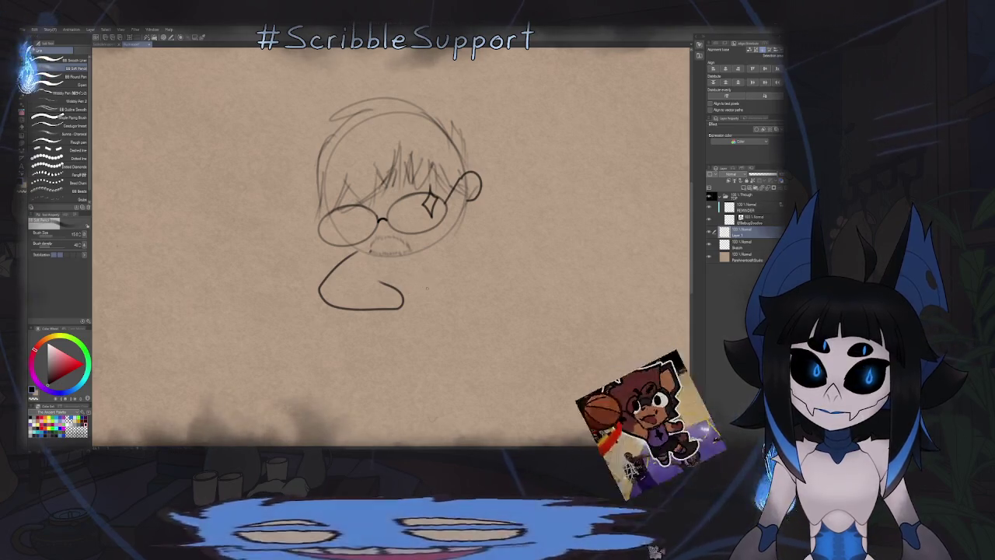
drag(449, 235, 486, 291)
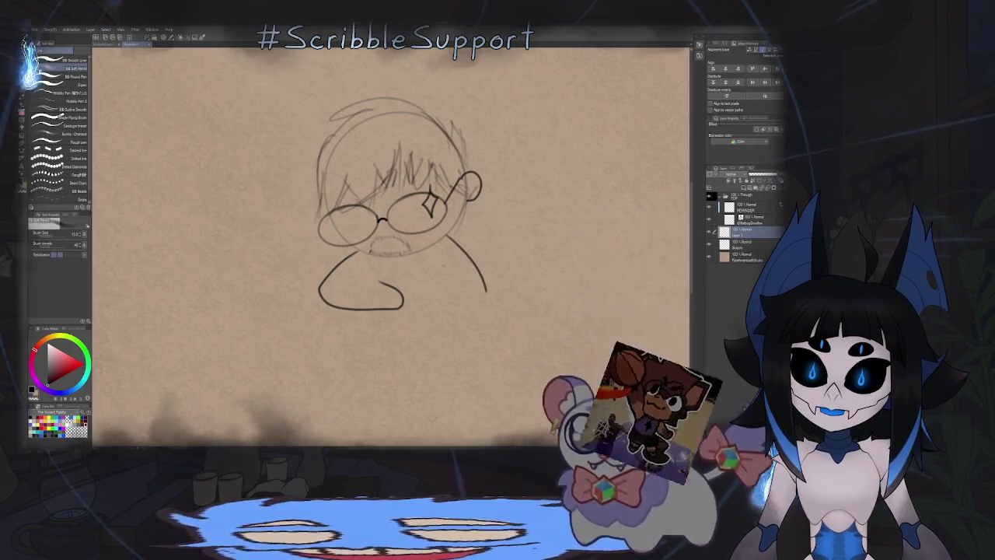
drag(435, 257, 434, 286)
drag(403, 319, 449, 312)
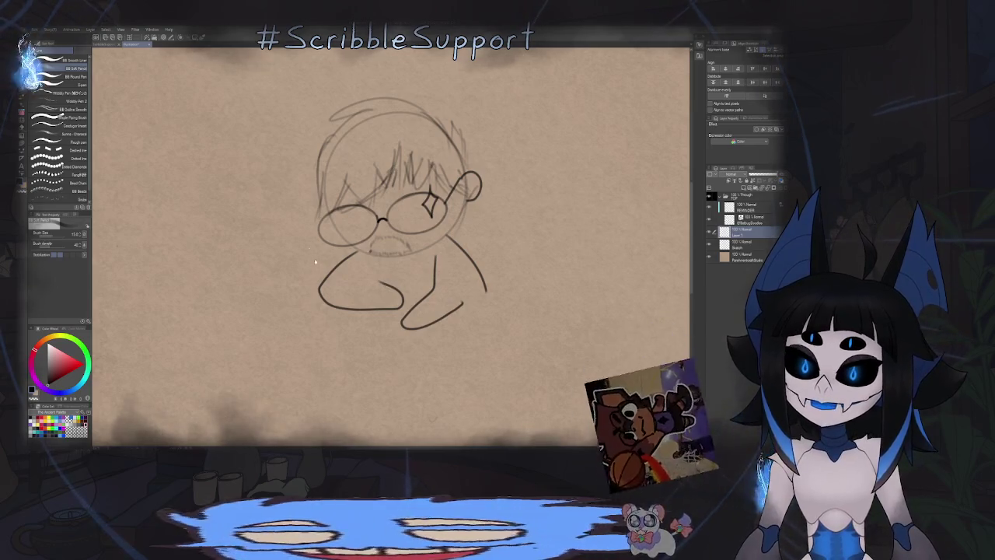
Step: Draw the pen held in the hand while checking proportions in a mirrored view
key(h)
scroll(394, 274, up, 2)
scroll(394, 274, up, 2)
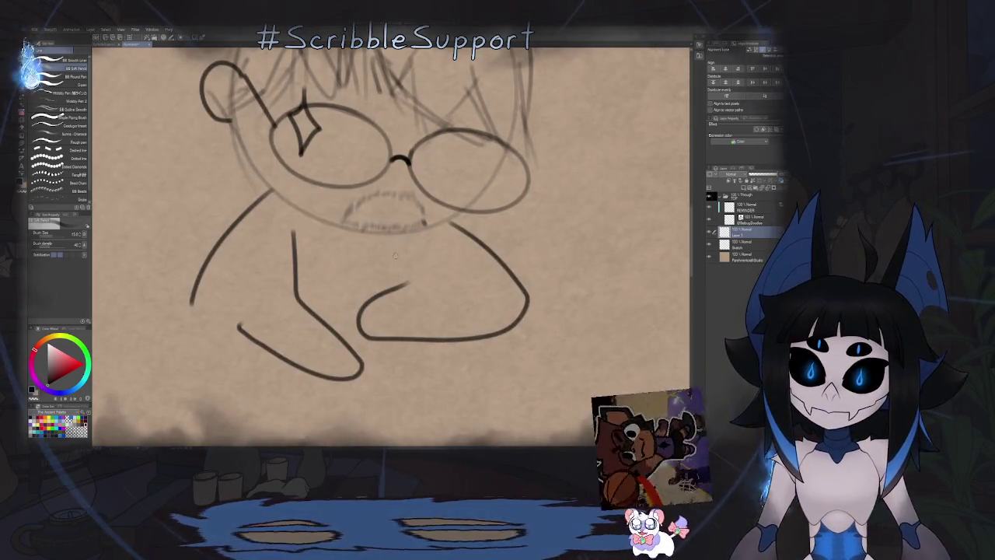
drag(395, 254, 373, 299)
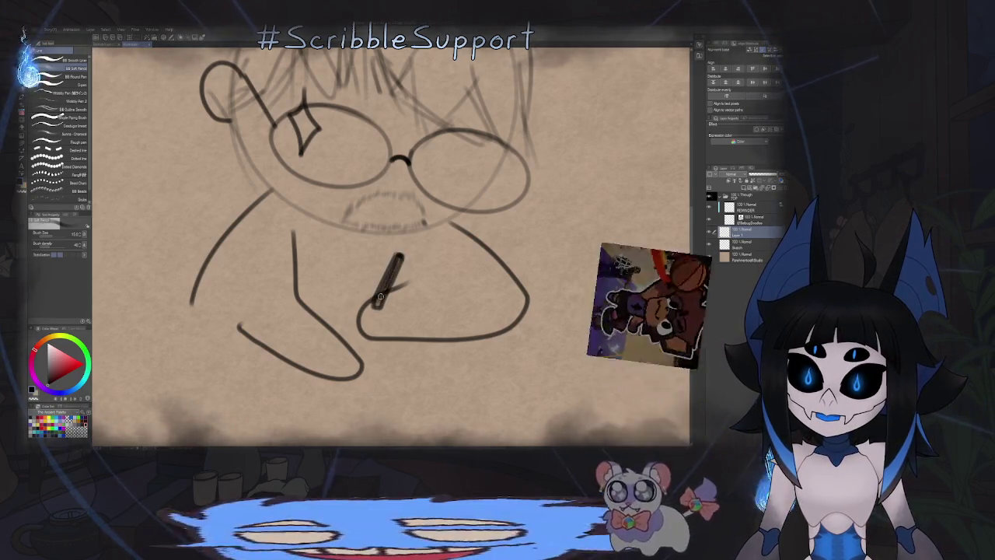
scroll(389, 296, down, 2)
scroll(407, 292, down, 2)
key(h)
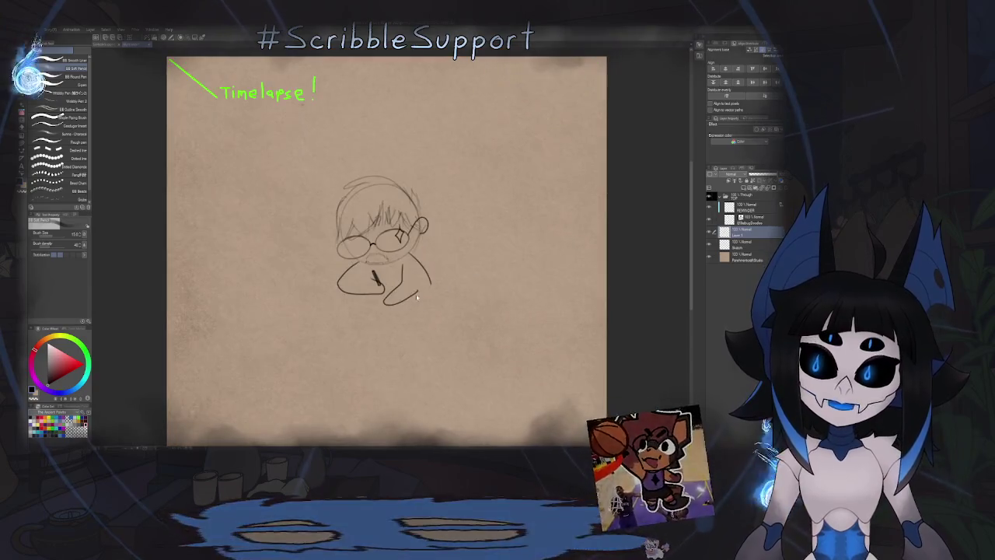
scroll(407, 291, up, 2)
scroll(431, 317, down, 2)
scroll(431, 317, up, 2)
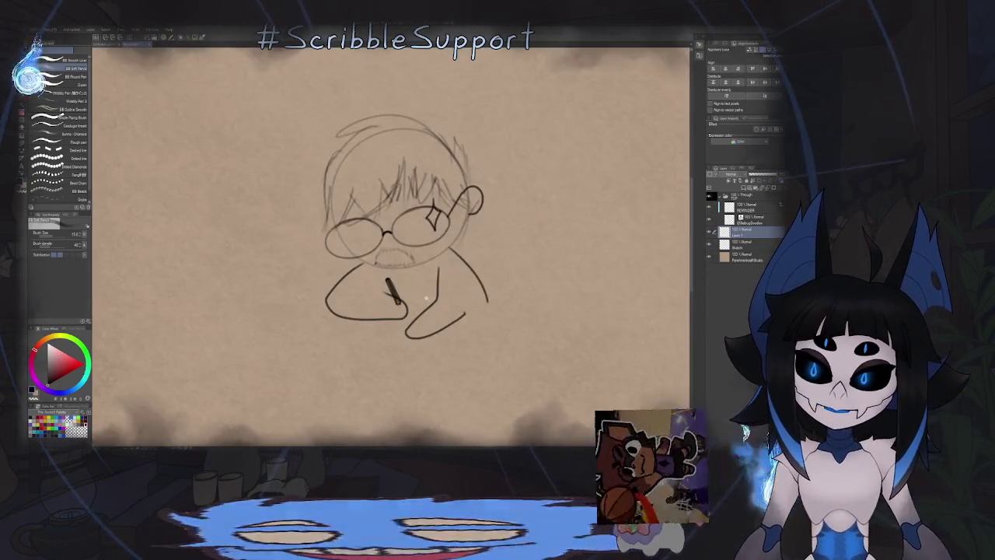
Step: Draw the desk outline with straight lines and a sheet of paper on it
scroll(432, 317, up, 1)
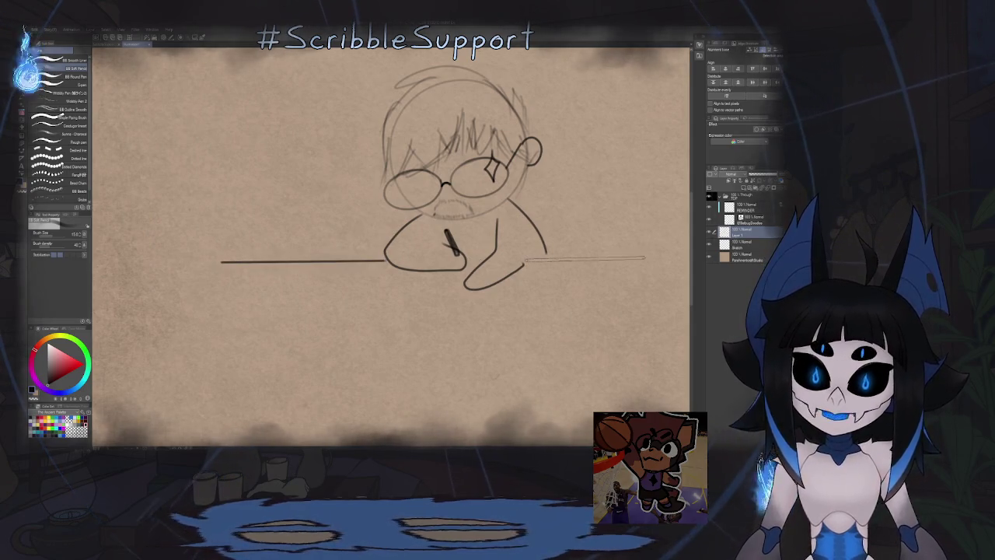
shift+click(668, 262)
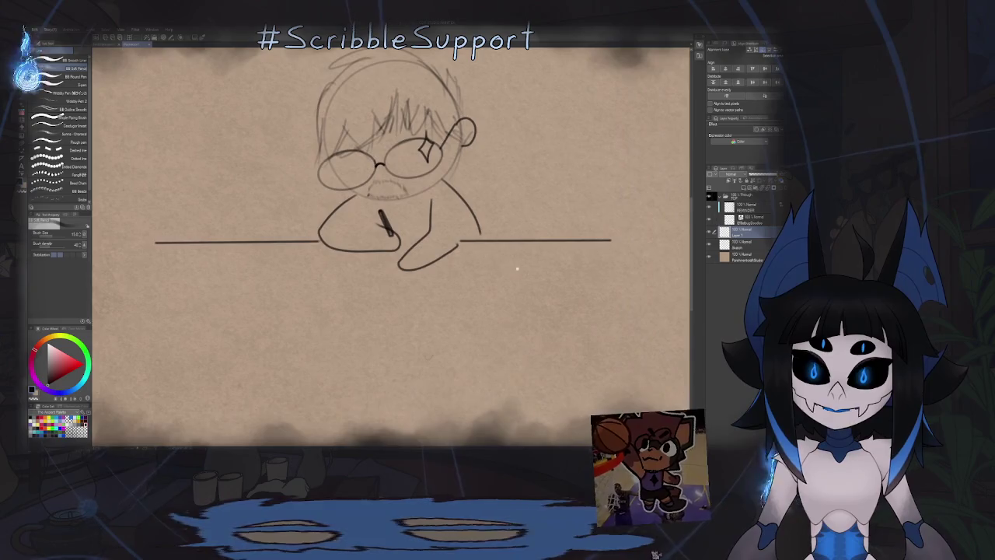
scroll(516, 267, down, 2)
shift+click(525, 342)
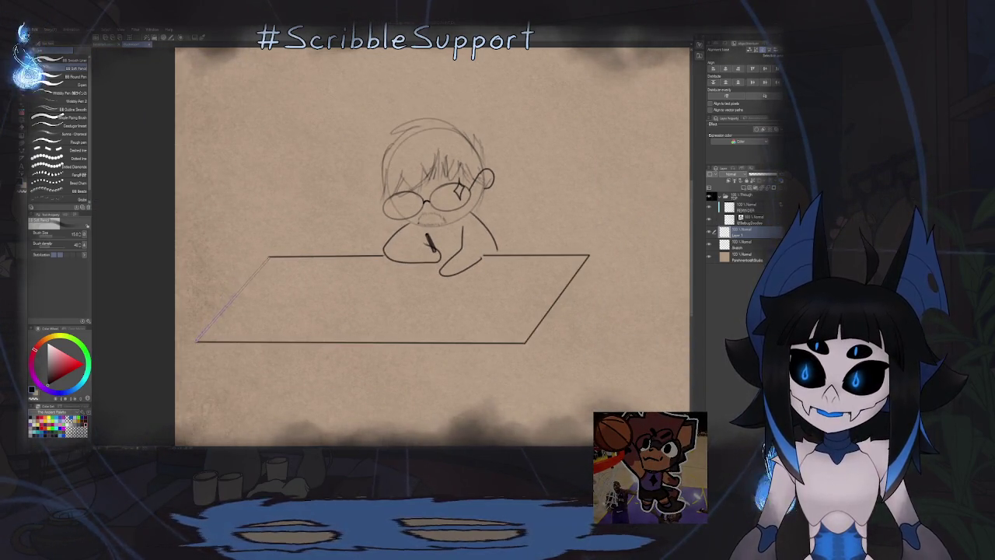
mouse_move(289, 269)
mouse_down()
mouse_move(288, 290)
mouse_move(291, 270)
mouse_up()
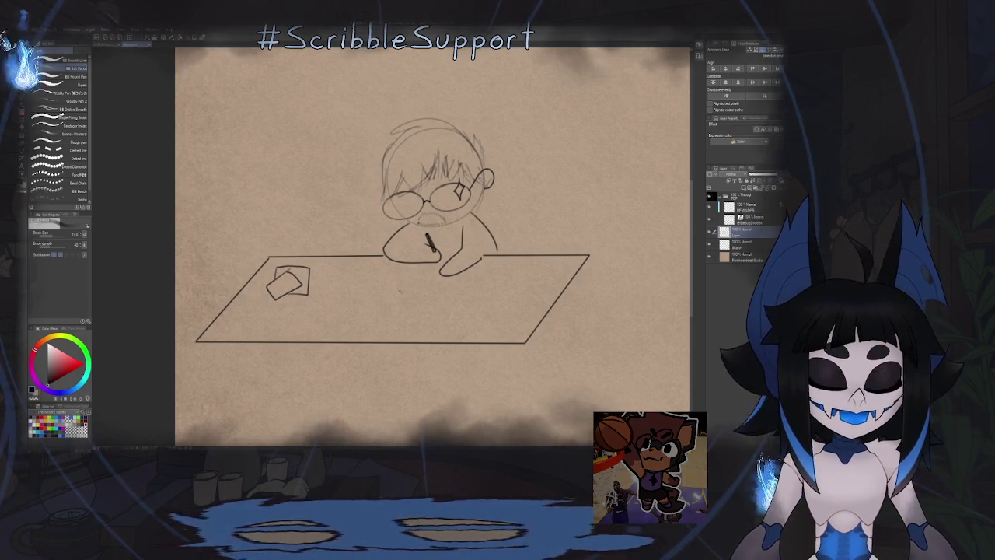
Step: Draw the left and right legs beneath the desk
scroll(416, 268, up, 2)
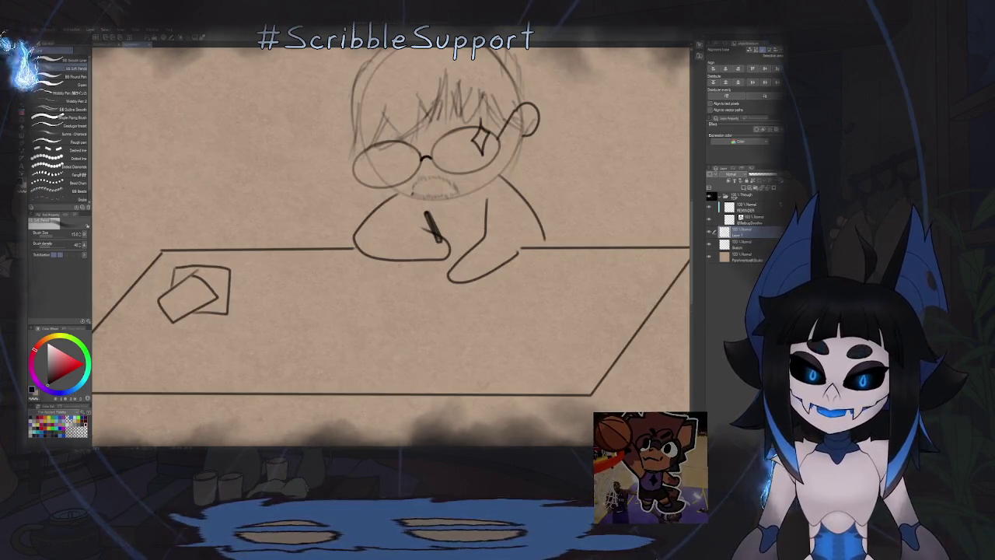
scroll(388, 248, down, 2)
drag(381, 224, 360, 286)
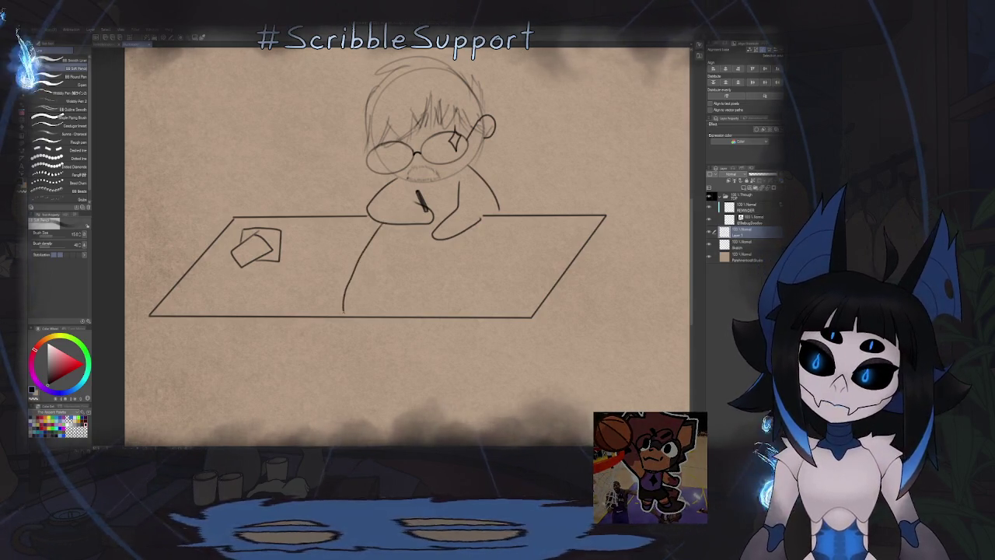
drag(344, 319, 353, 369)
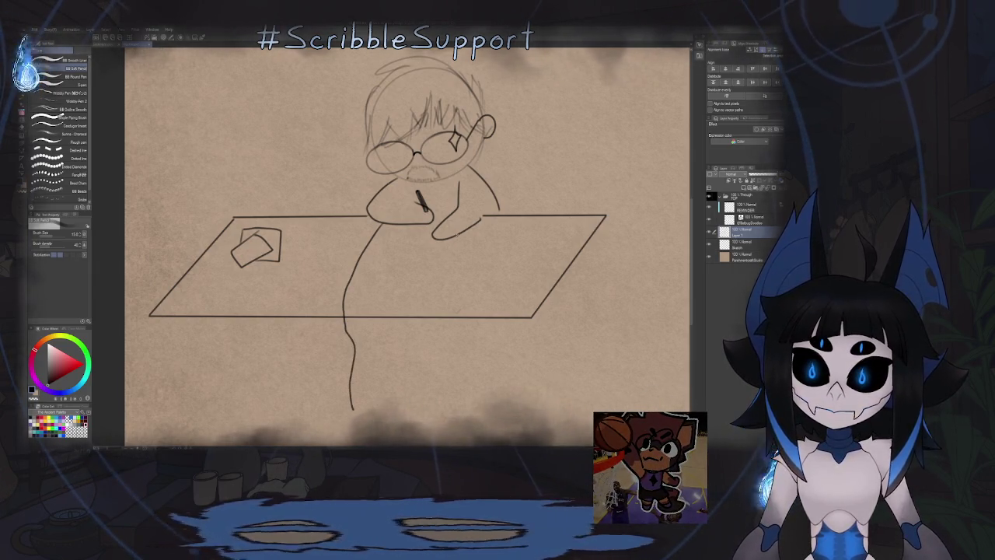
drag(455, 232, 430, 417)
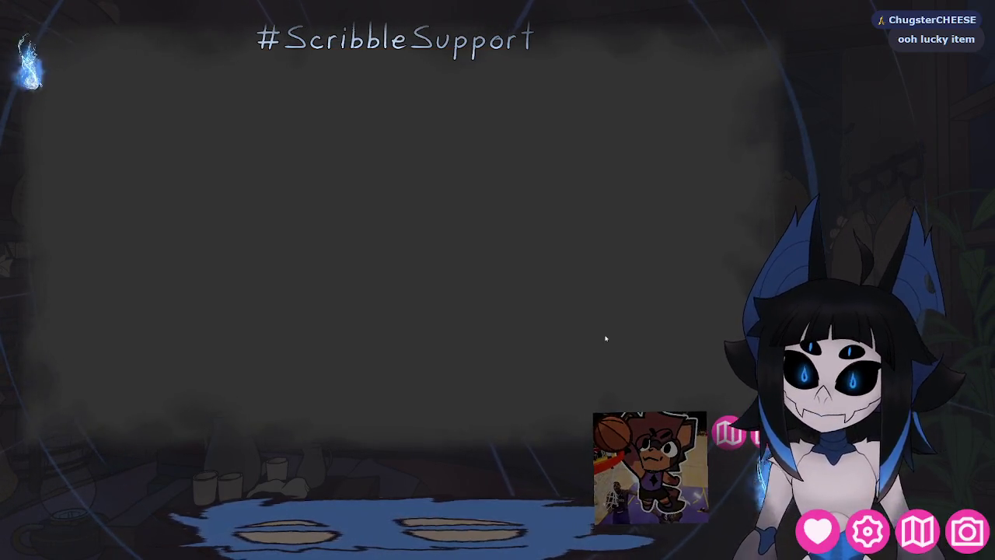
Step: Bring up the T.I.T.S. quit prompt and dismiss it so the program keeps running
key(alt+F4)
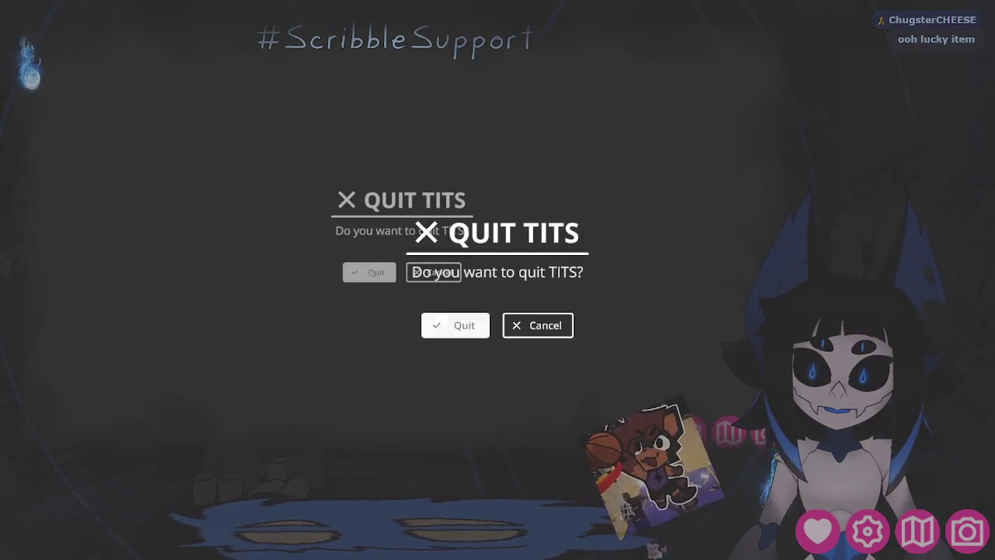
key(Return)
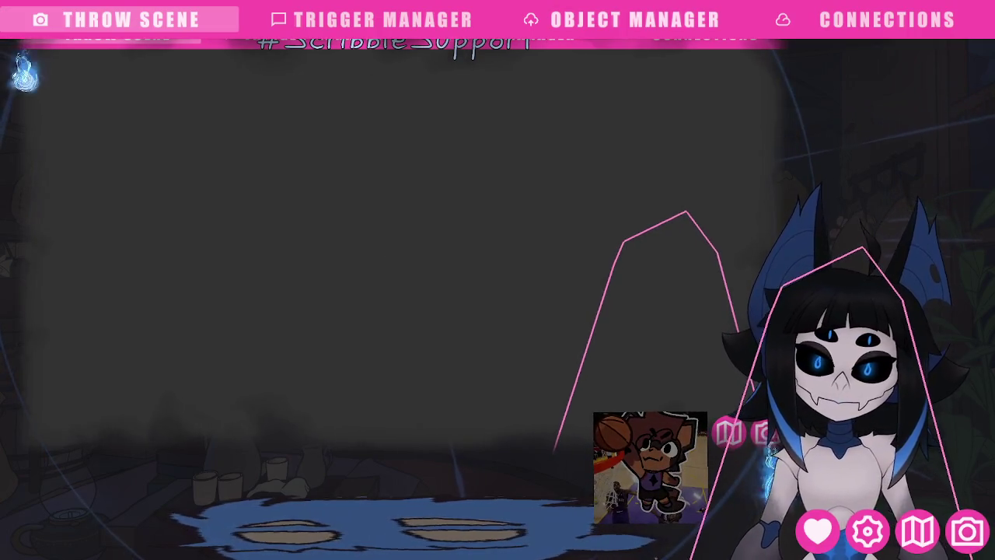
Step: Open the Connections settings in T.I.T.S
click(886, 19)
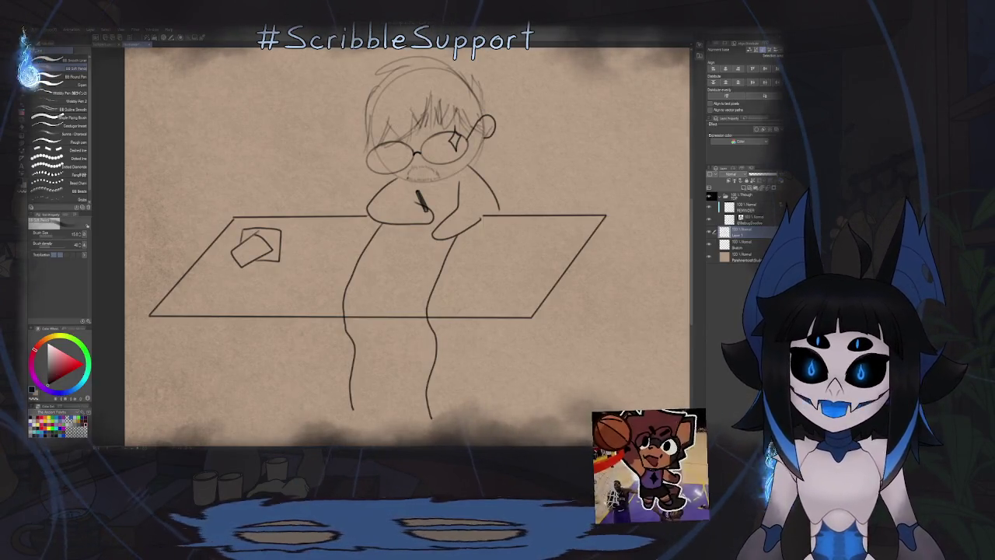
Step: Rotate the canvas view and try a loop on the left leg, then undo it
key(e)
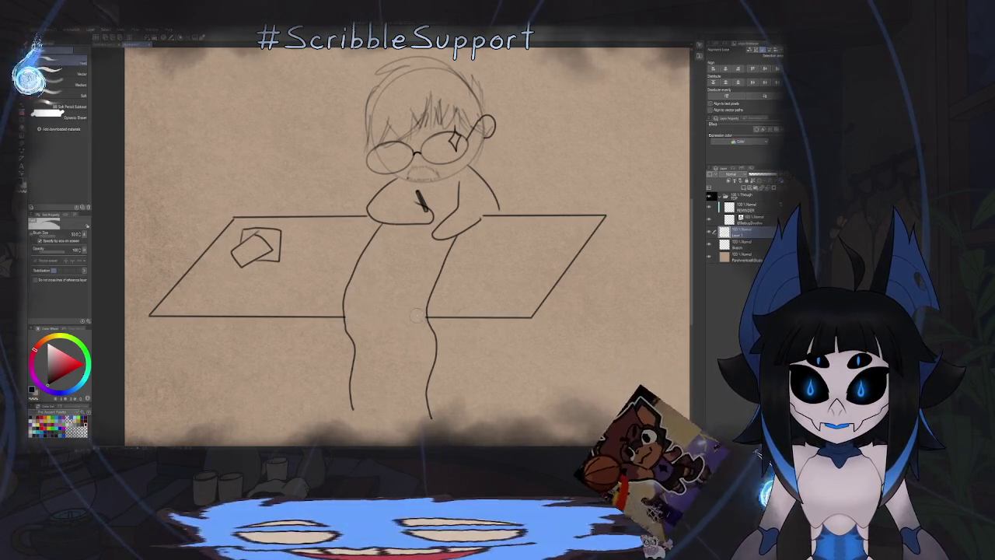
key(p)
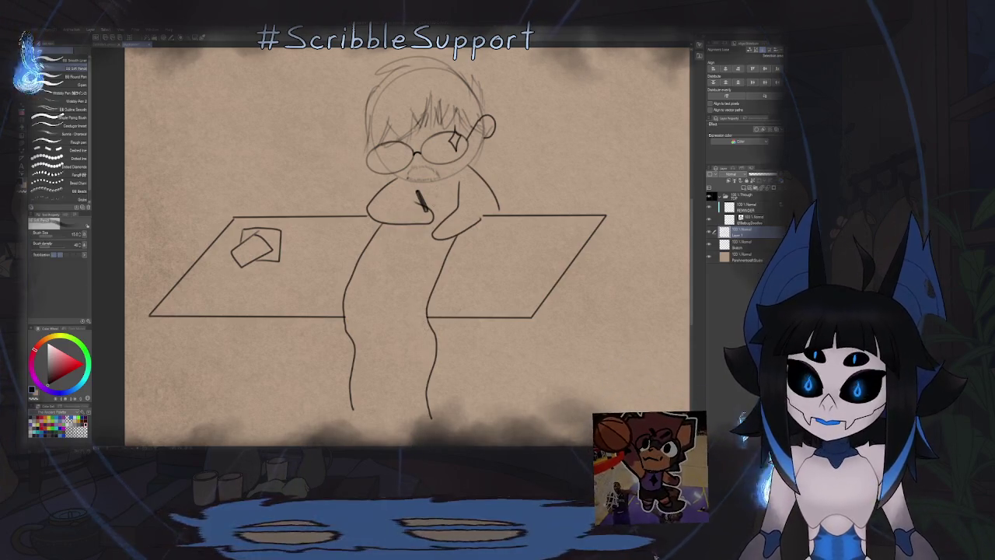
drag(352, 167, 361, 179)
scroll(362, 180, up, 2)
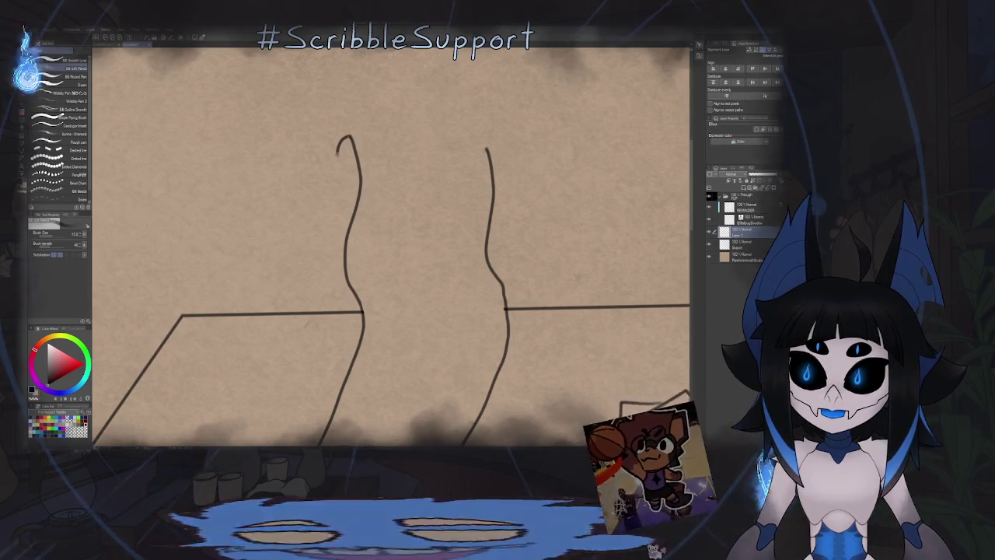
drag(351, 138, 345, 154)
key(ctrl+z)
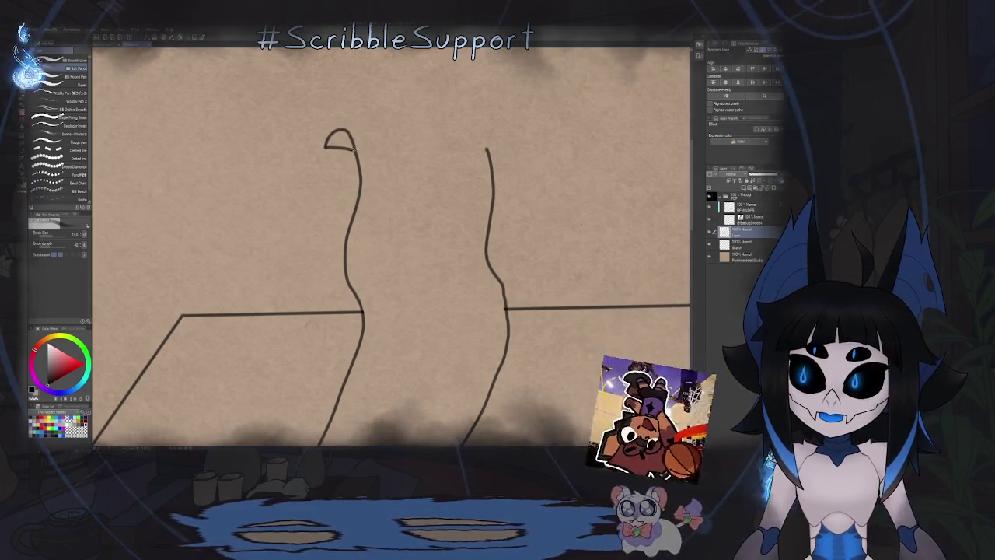
Step: Turn the canvas roughly upside down and add another wavy line of writing on the scroll
mouse_move(351, 150)
mouse_down()
mouse_move(428, 113)
mouse_move(342, 253)
mouse_up()
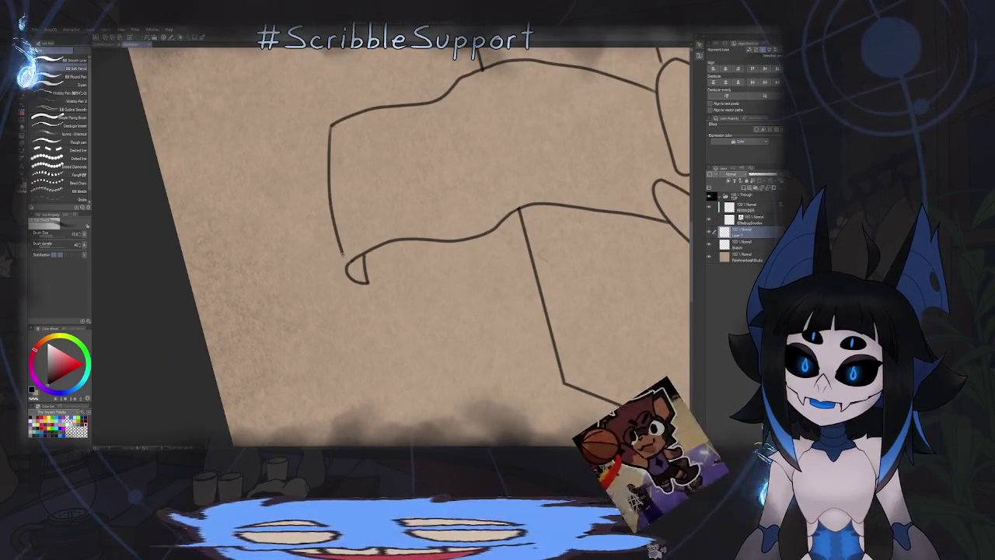
mouse_move(342, 252)
mouse_down()
mouse_move(435, 209)
mouse_move(393, 204)
mouse_move(396, 219)
mouse_move(396, 210)
mouse_move(411, 216)
mouse_move(432, 205)
mouse_move(440, 217)
mouse_up()
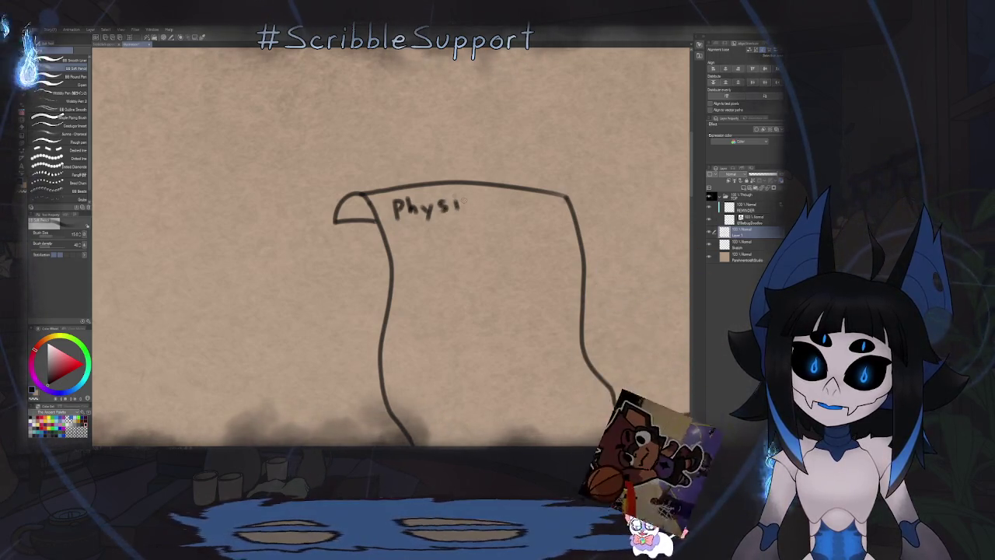
drag(489, 220, 466, 154)
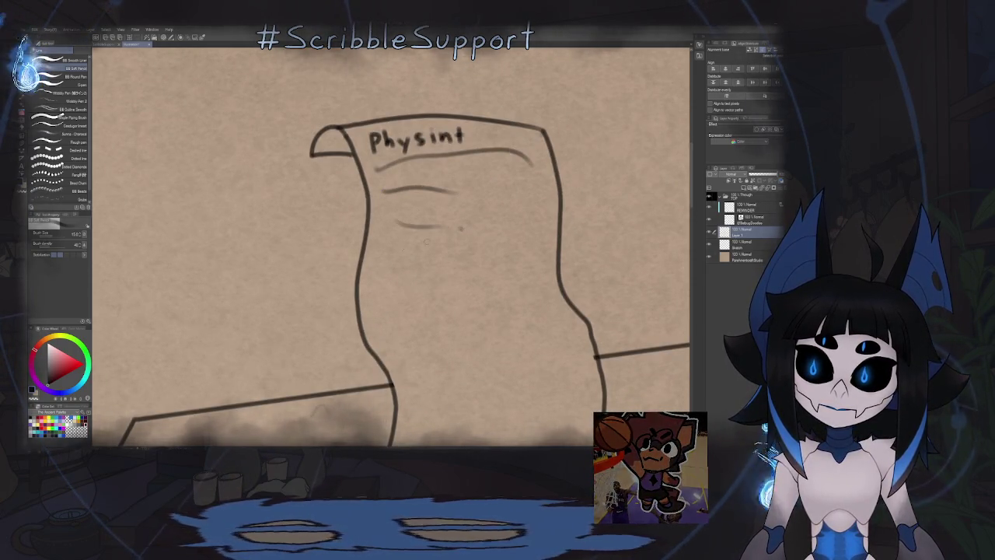
mouse_move(387, 264)
mouse_down()
mouse_move(528, 276)
mouse_move(494, 233)
mouse_up()
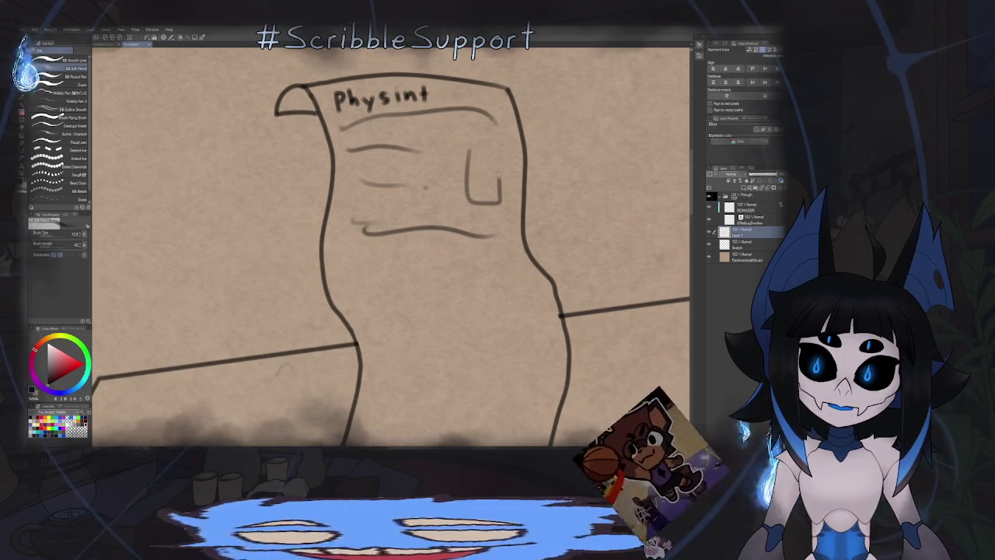
scroll(418, 336, down, 3)
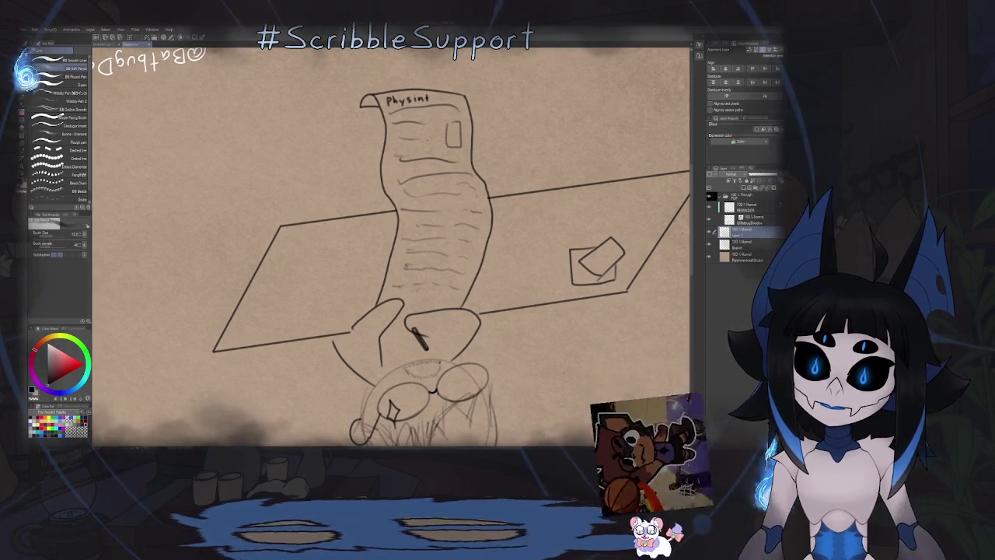
Step: Reset the canvas rotation and fit the whole canvas in the window
key(ctrl+r)
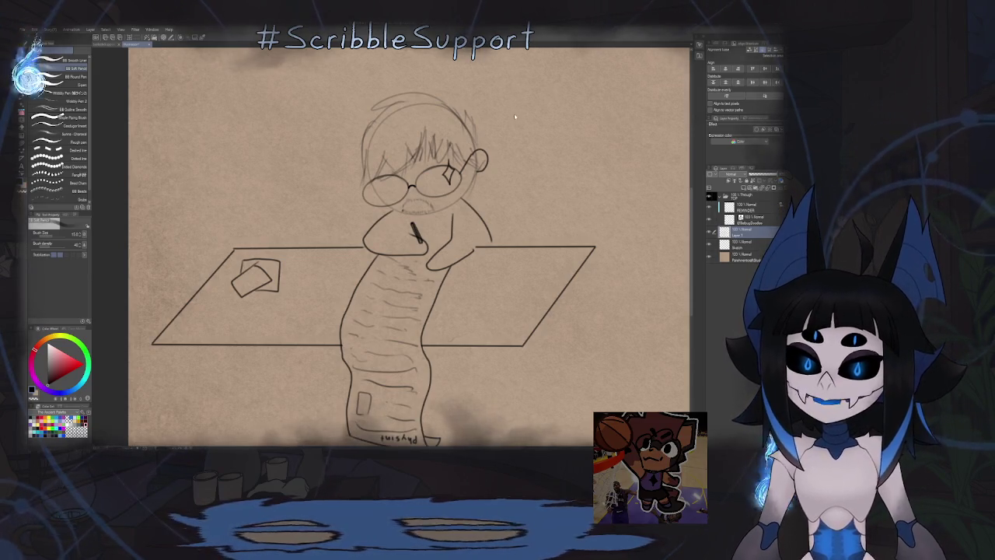
key(ctrl+0)
Step: Zoom in on the face and select the layer one below
key(k)
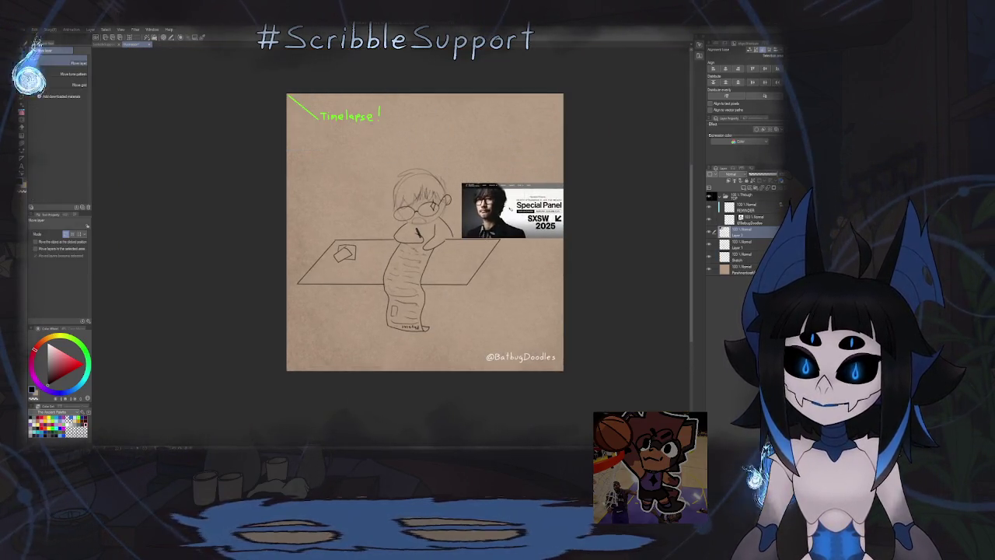
scroll(389, 244, up, 3)
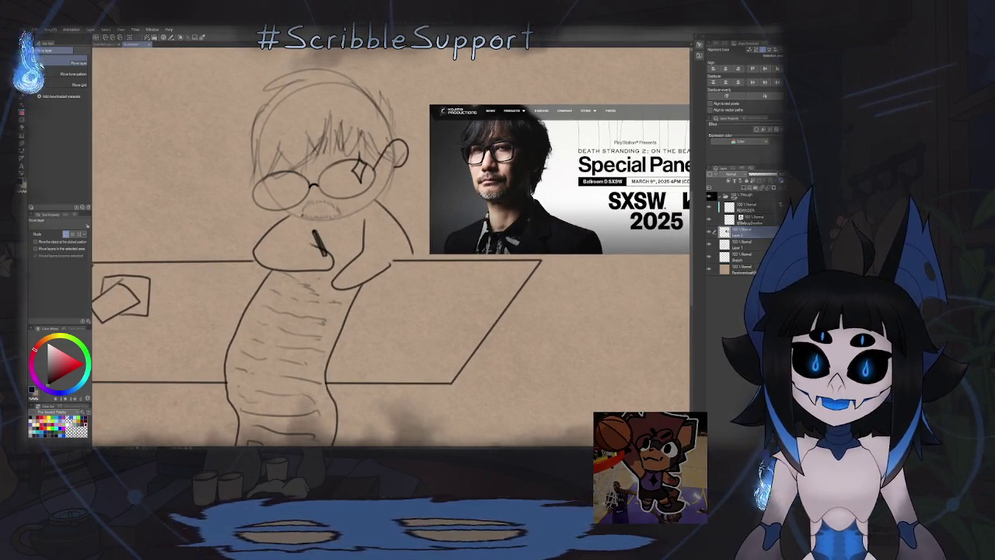
key(b)
scroll(364, 180, up, 1)
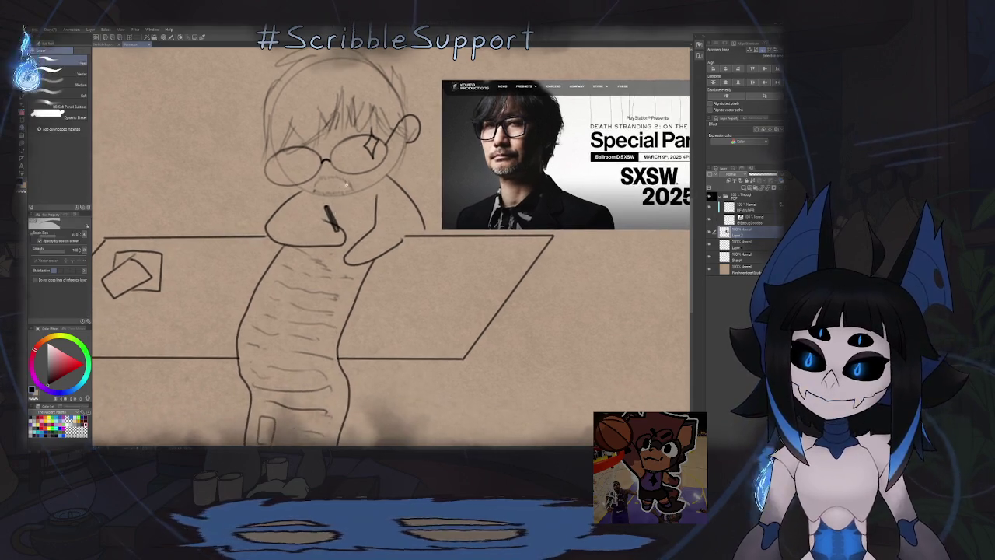
scroll(364, 181, up, 2)
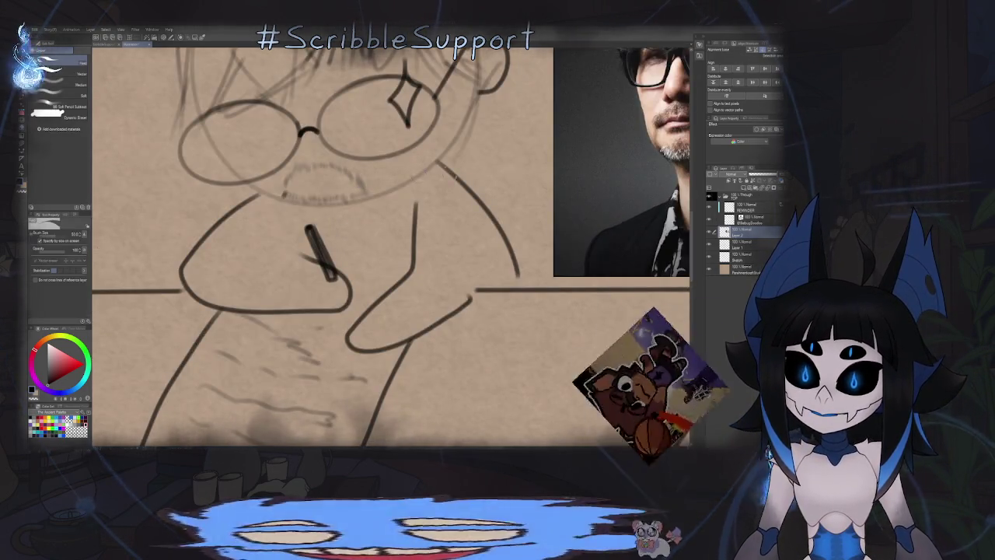
key(alt+bracketleft)
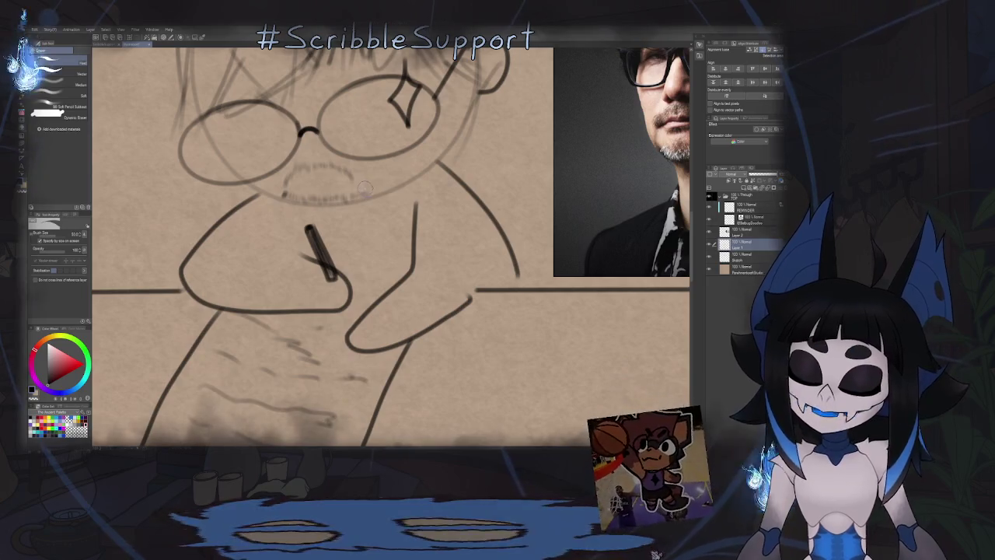
Step: Add short dark marks along the mouth line, undoing a stray curve by the glasses arm
key(p)
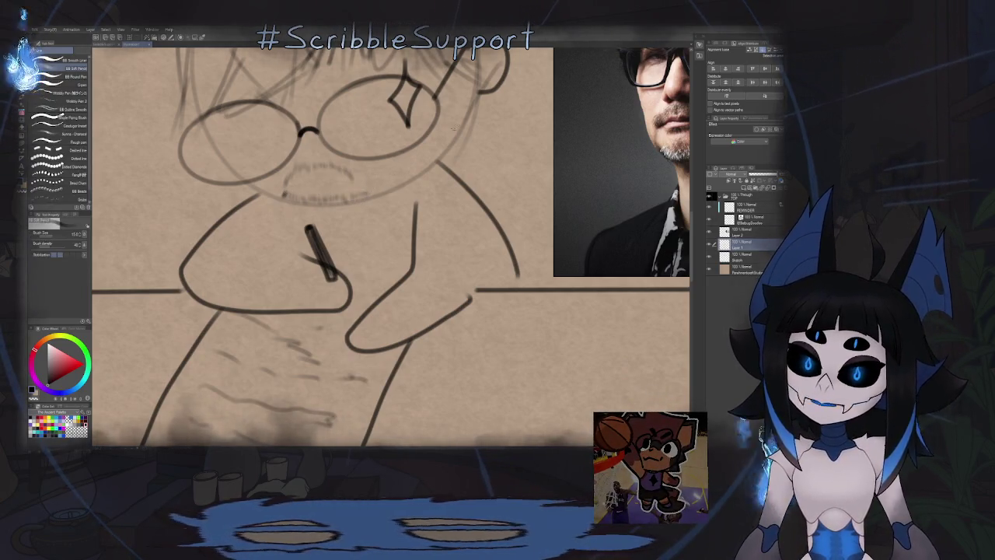
drag(376, 207, 452, 118)
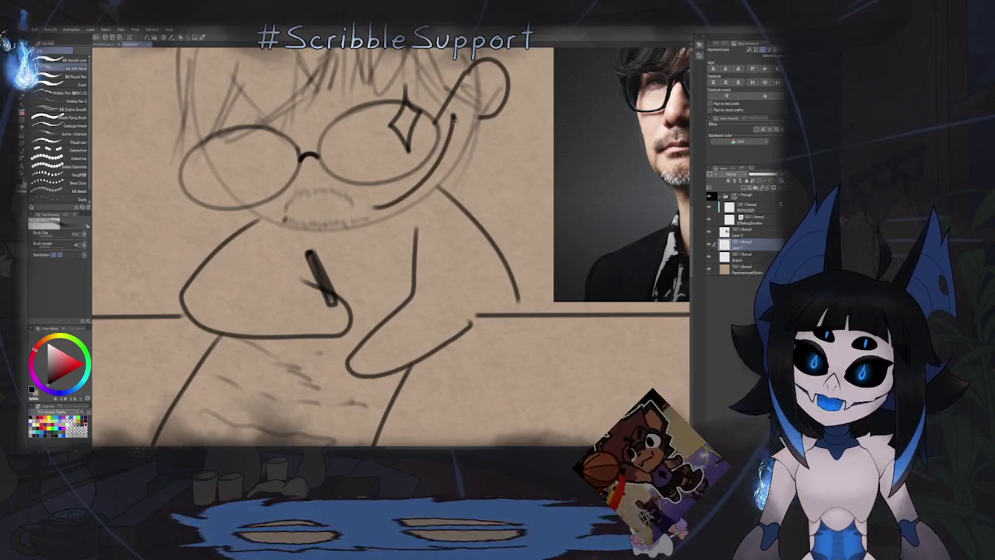
key(ctrl+z)
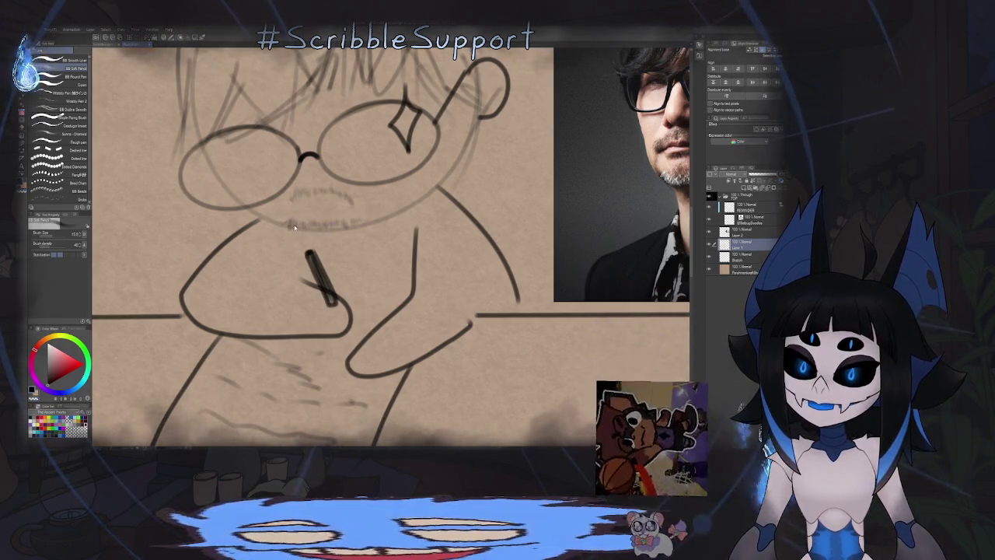
drag(288, 225, 309, 226)
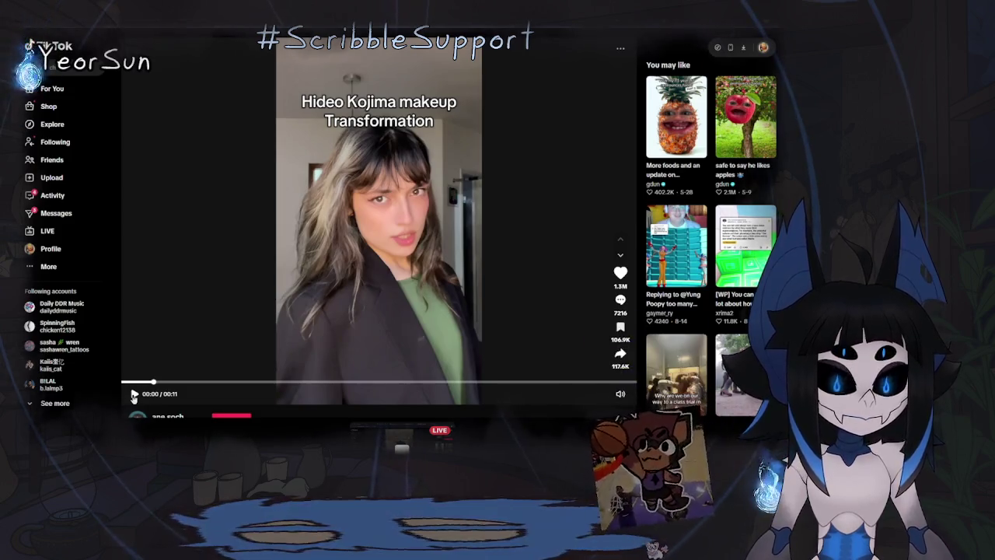
Step: Play the makeup transformation video, then open the related makeup tutorial video
click(133, 394)
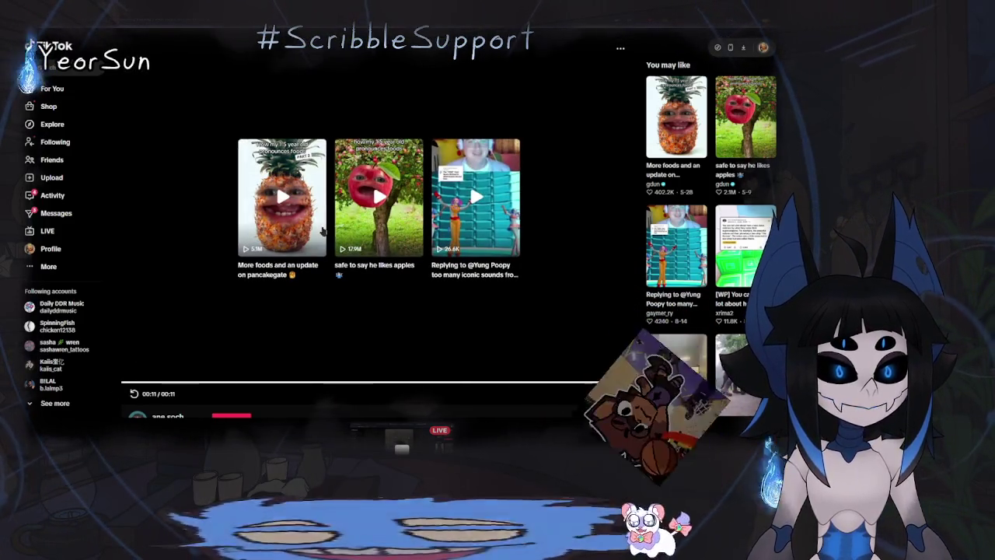
click(323, 231)
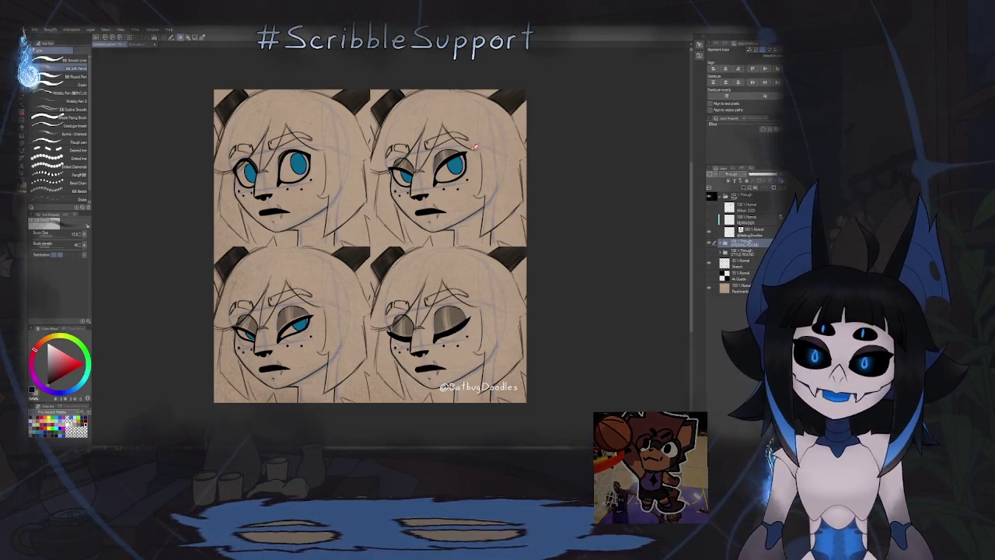
scroll(420, 161, down, 1)
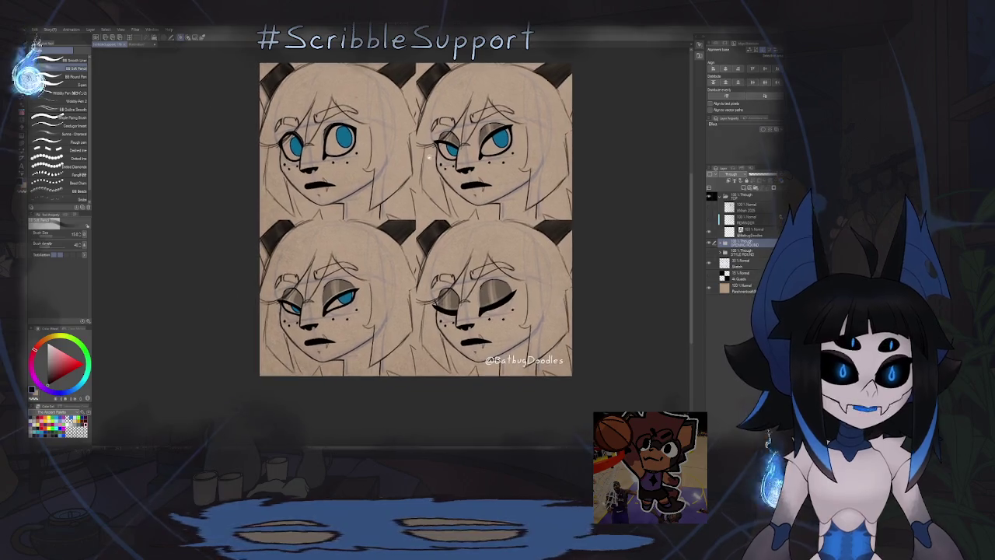
scroll(419, 161, down, 3)
scroll(395, 134, up, 1)
scroll(395, 133, up, 2)
scroll(395, 133, up, 1)
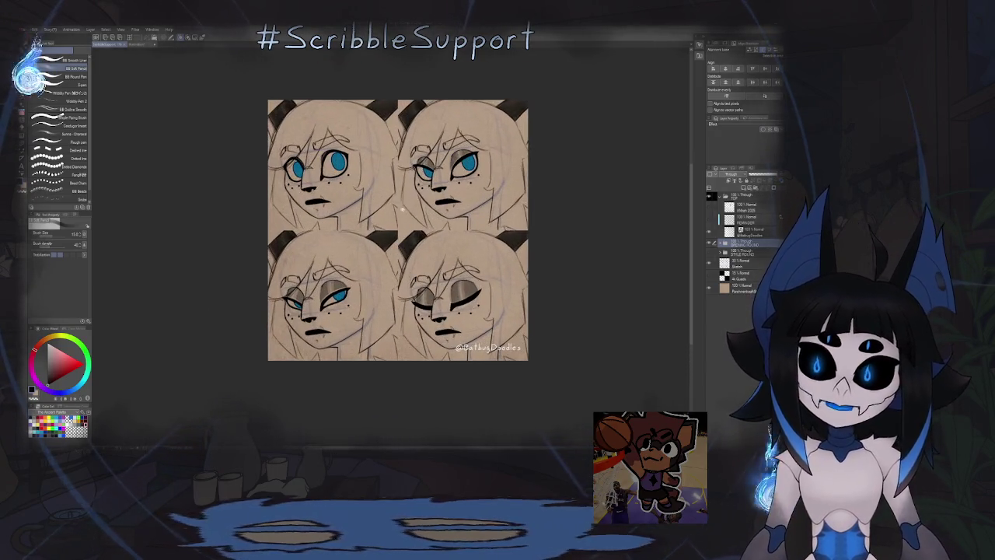
scroll(395, 133, up, 1)
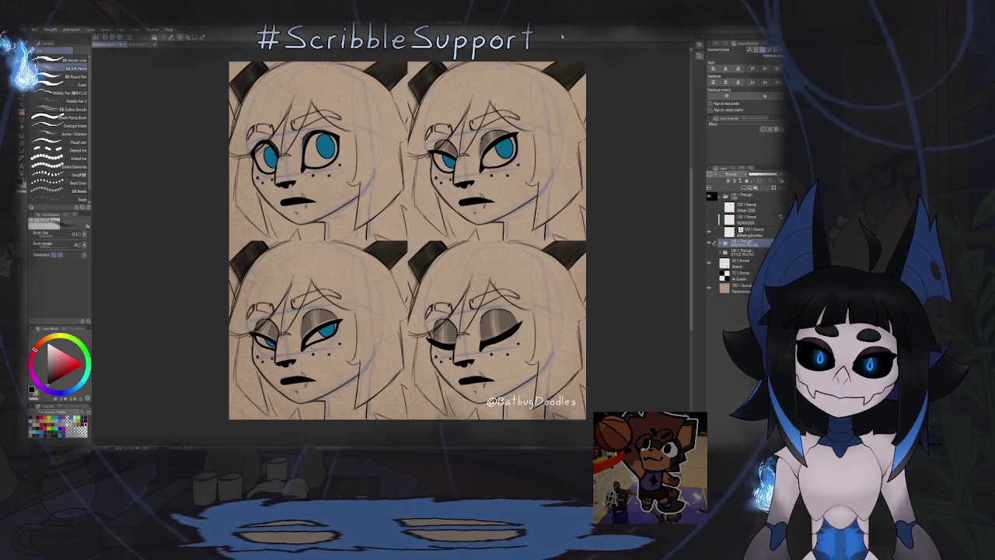
scroll(541, 209, down, 4)
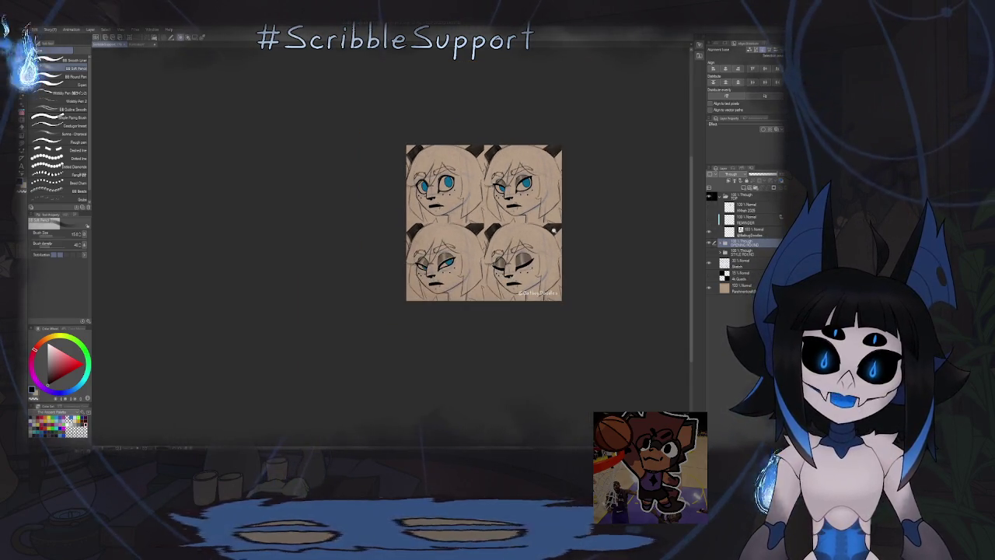
scroll(546, 238, up, 2)
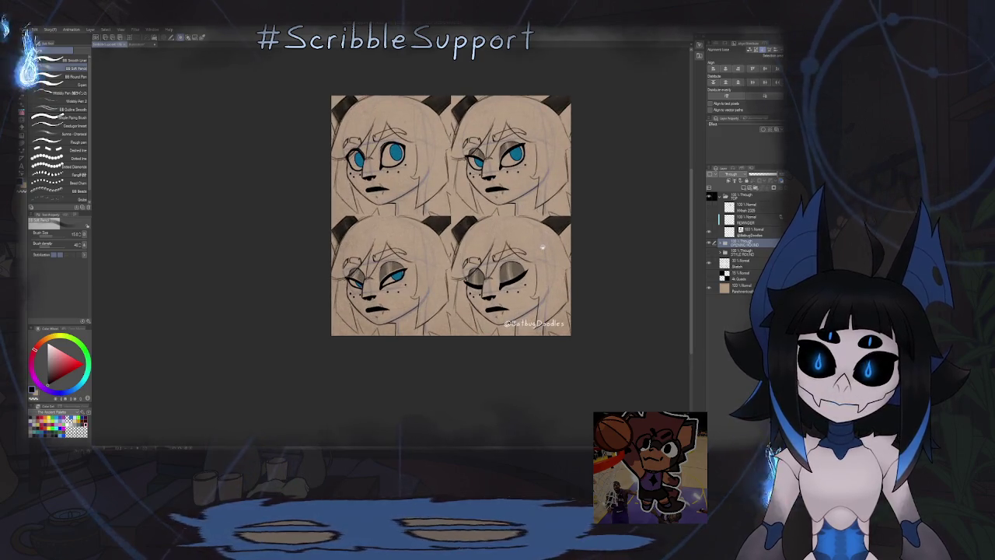
scroll(462, 244, up, 1)
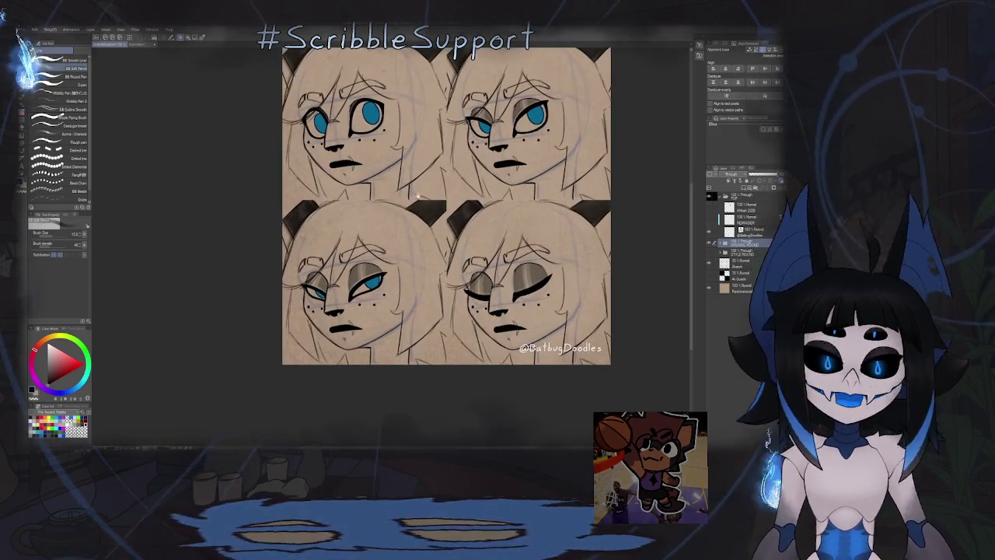
scroll(437, 209, down, 2)
scroll(443, 226, up, 1)
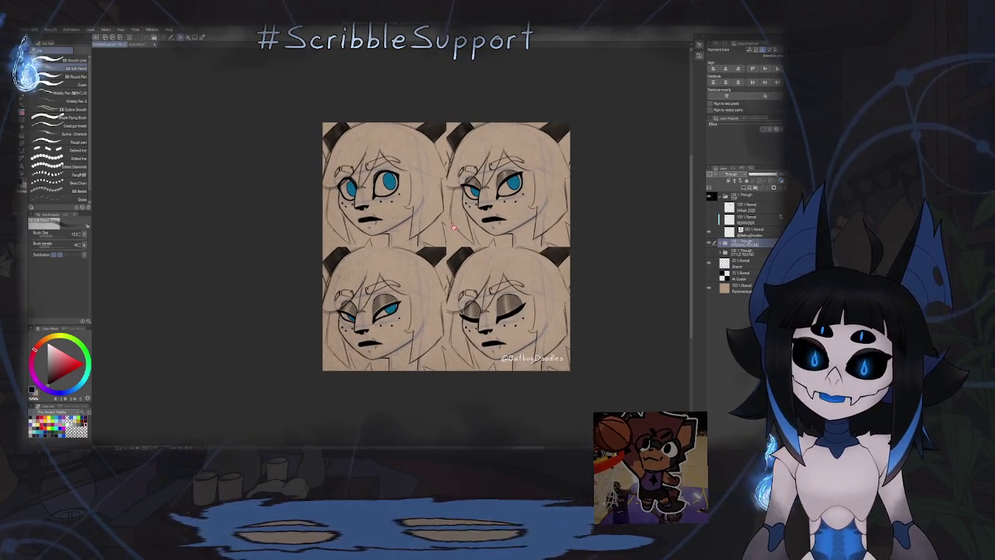
scroll(448, 233, up, 1)
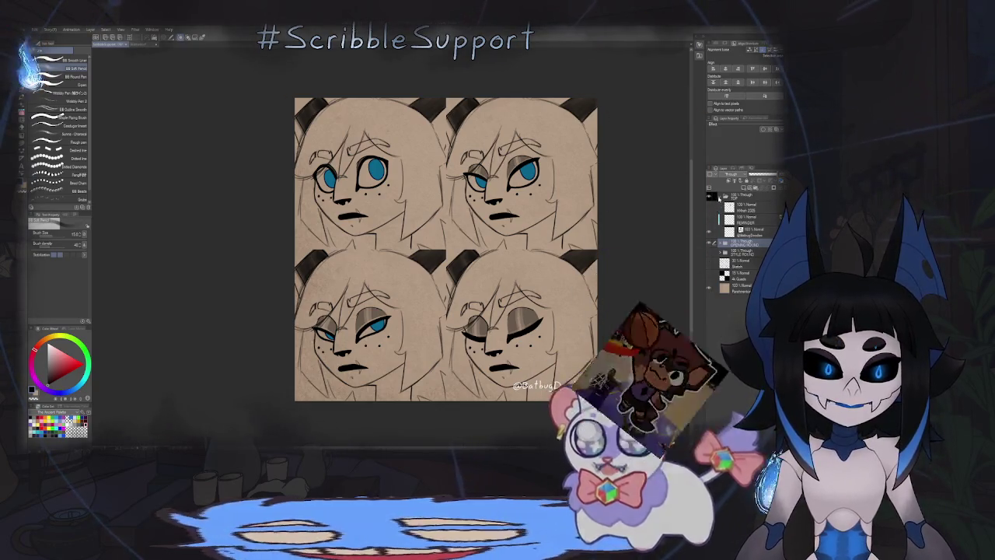
Step: Collapse TOP and expand OPENING ROUND, FILLING STYLE, CELL 4 and a lower folder in the Layer palette
click(719, 197)
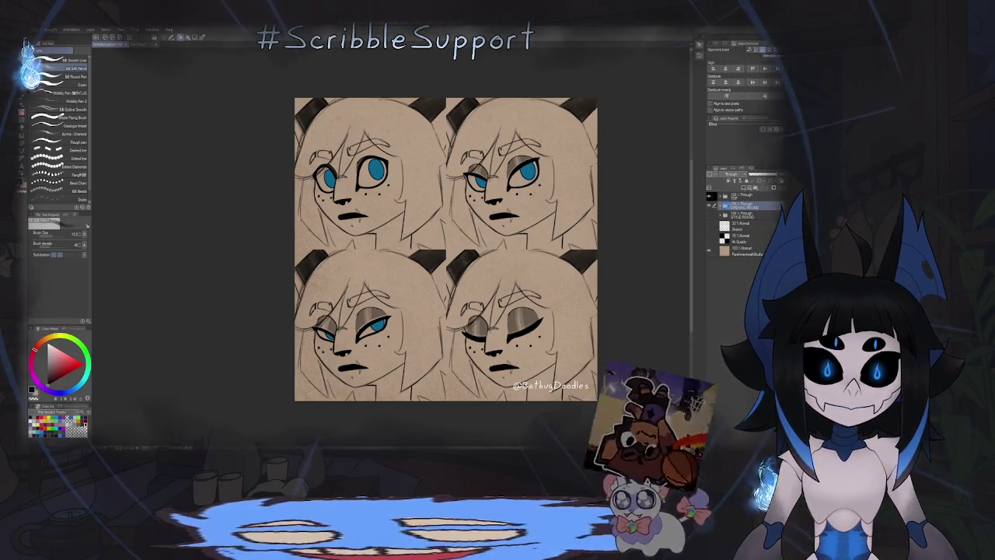
click(724, 207)
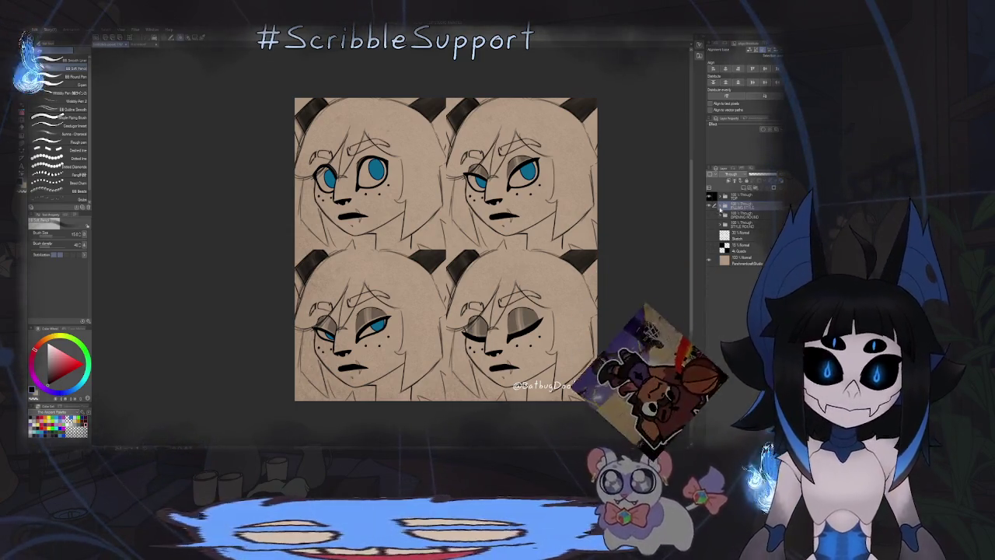
click(720, 206)
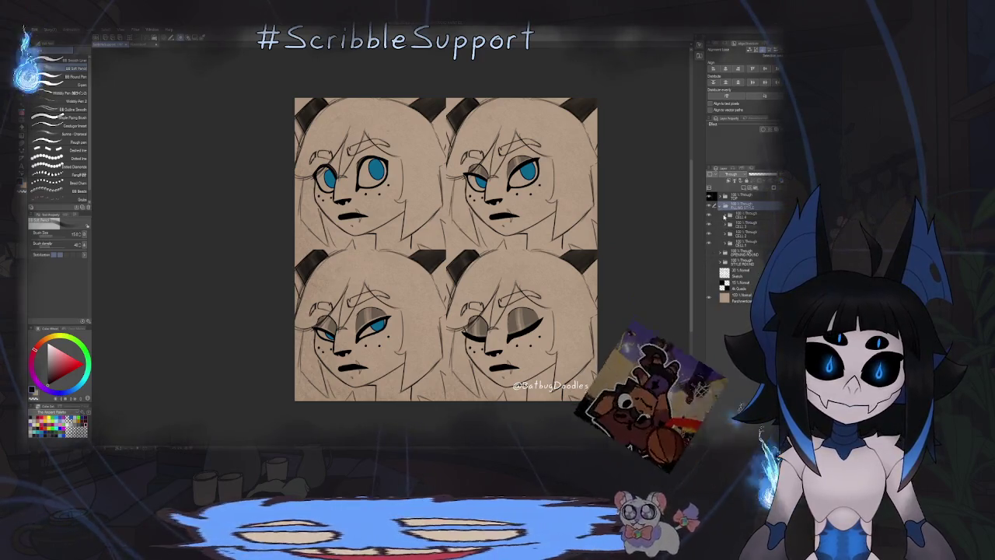
click(724, 217)
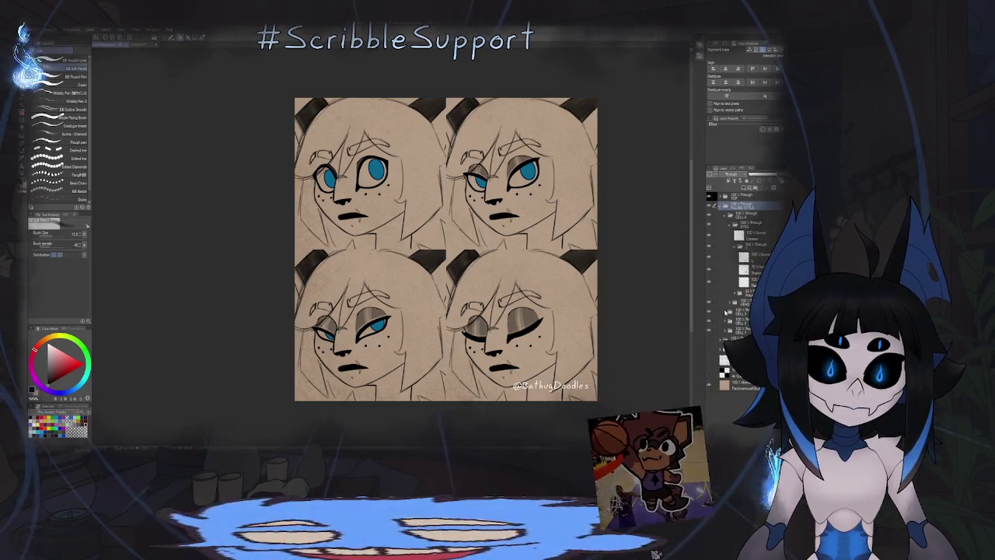
click(724, 372)
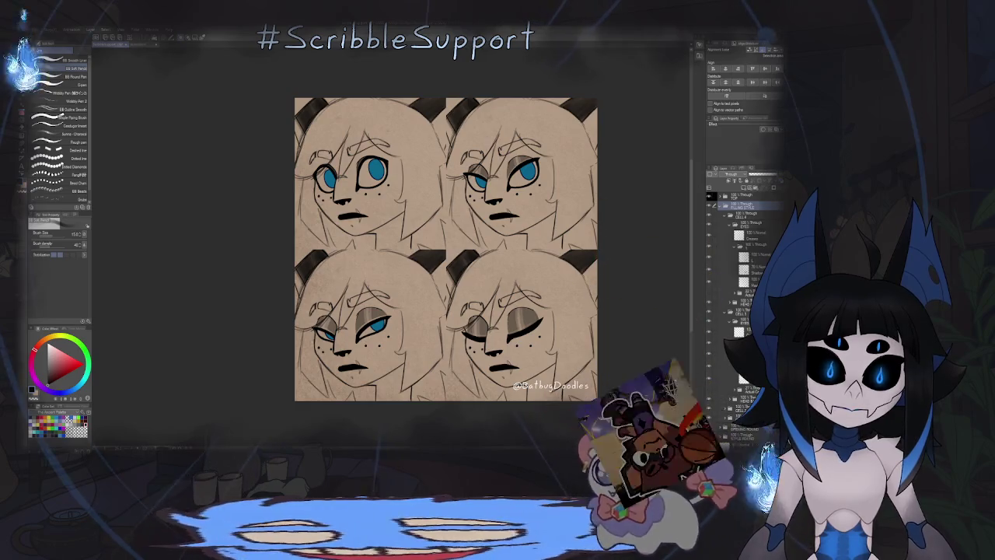
scroll(726, 385, down, 1)
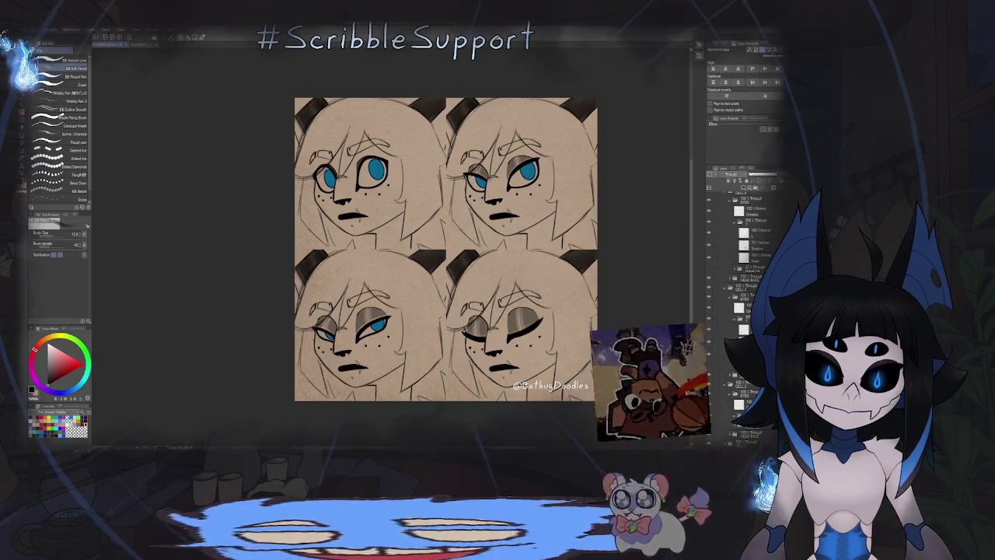
scroll(739, 311, down, 3)
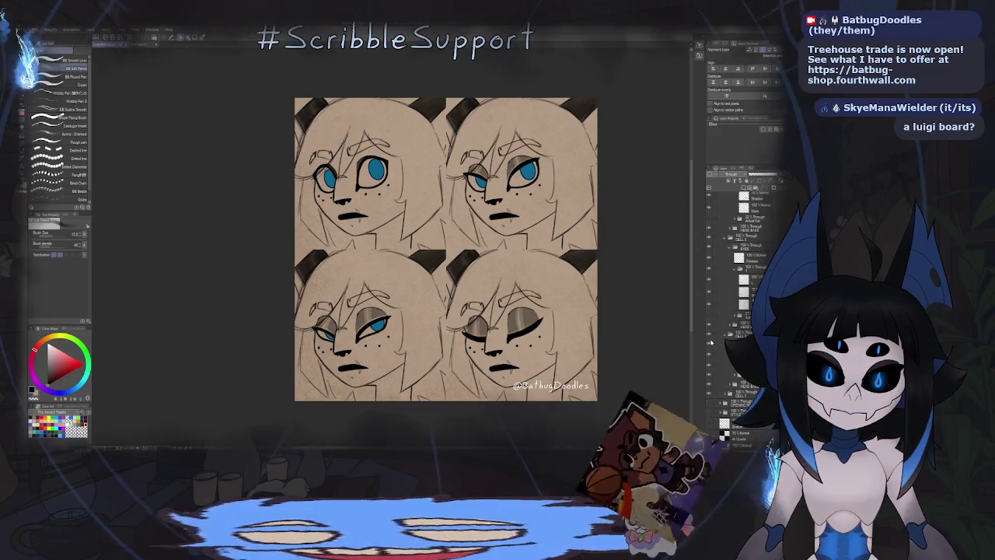
Step: Hide and re-show the top-right face, then expand the TOP folder to list its Shadow and Flesh layers
click(709, 336)
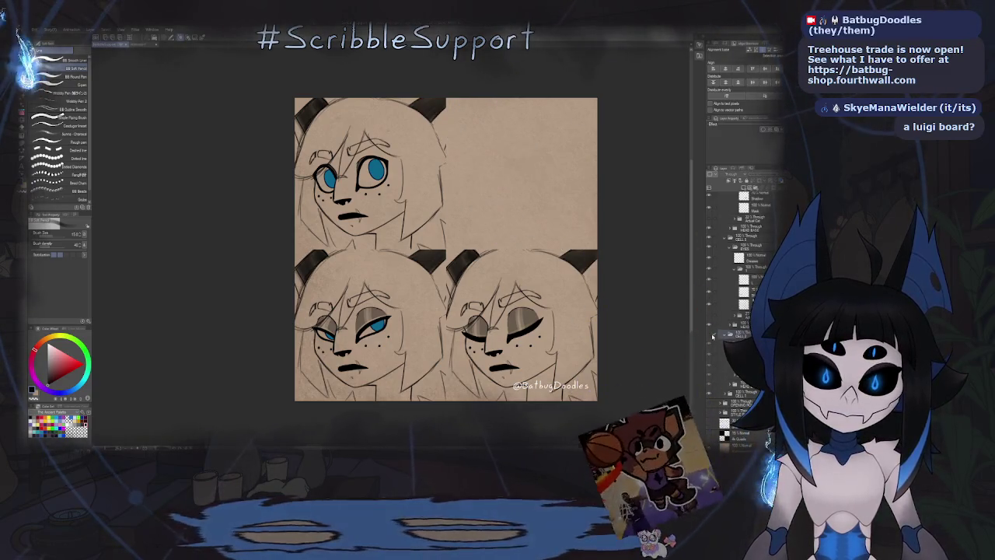
click(709, 335)
key(o)
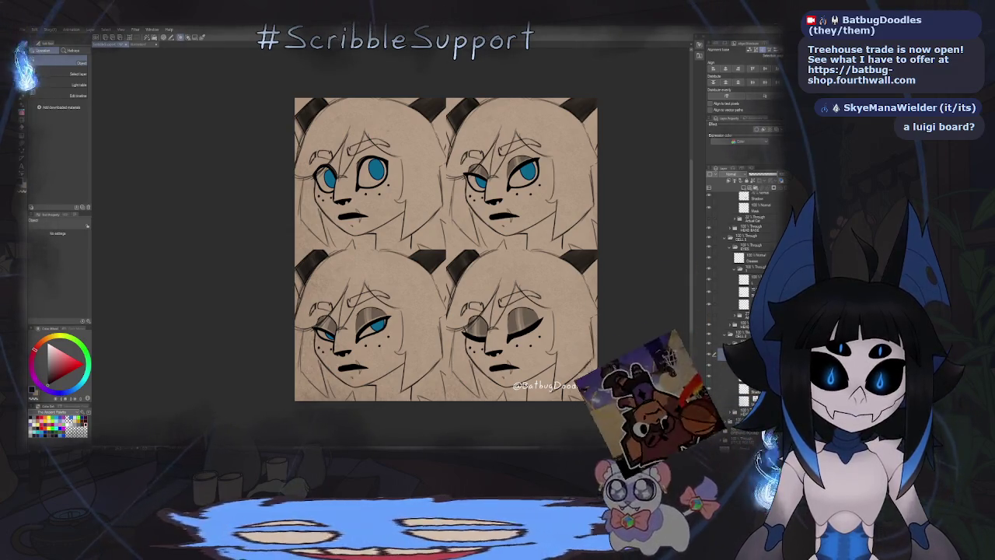
scroll(743, 295, down, 2)
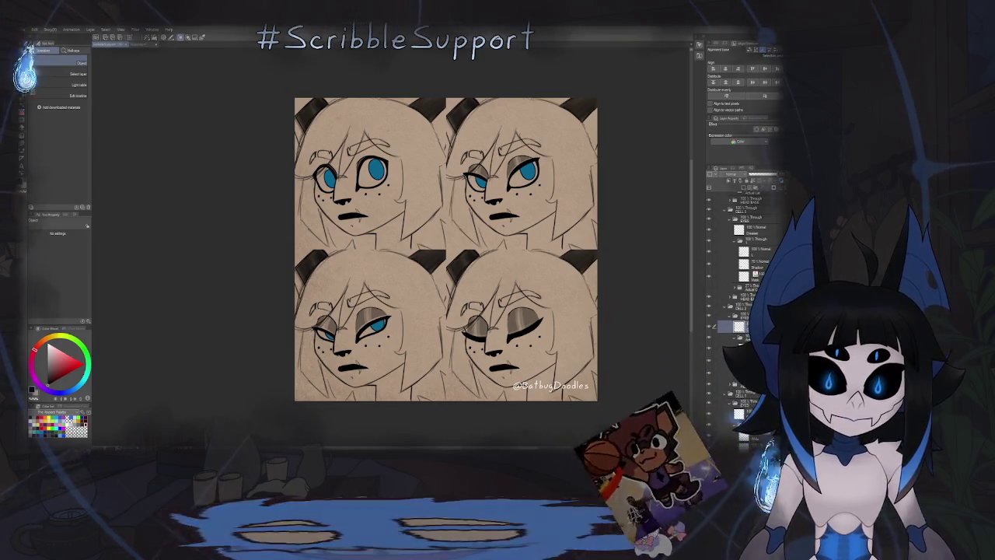
scroll(742, 311, down, 2)
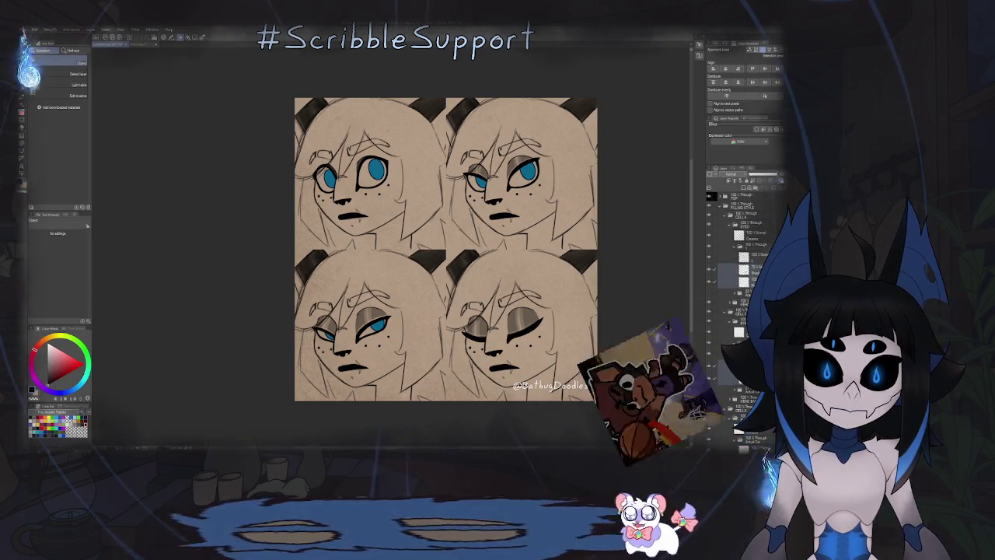
click(748, 210)
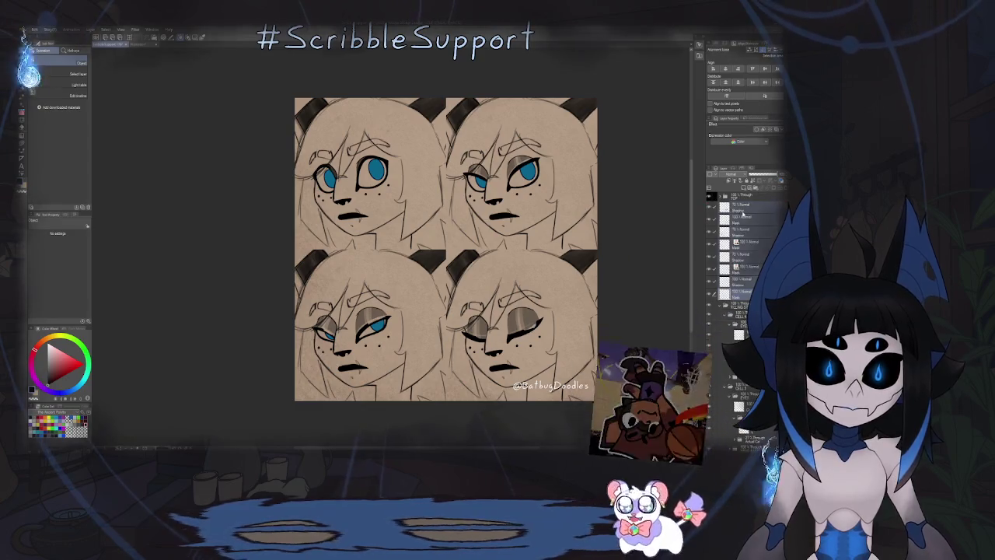
Step: Reorder the eye layers so the bottom faces show blue irises, then collapse CELL 4's EYES folder
mouse_move(743, 210)
mouse_down()
mouse_move(743, 308)
mouse_move(731, 310)
mouse_up()
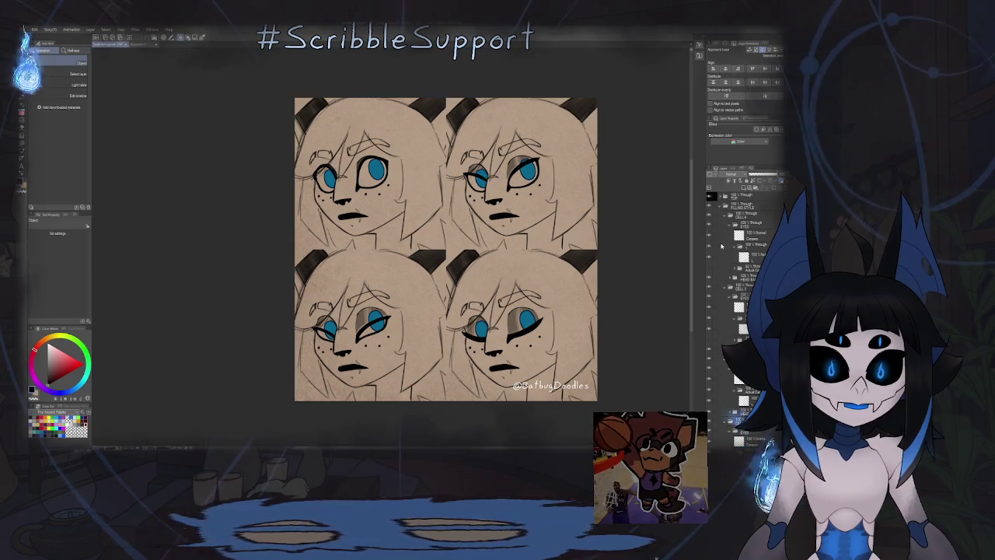
drag(754, 255, 760, 245)
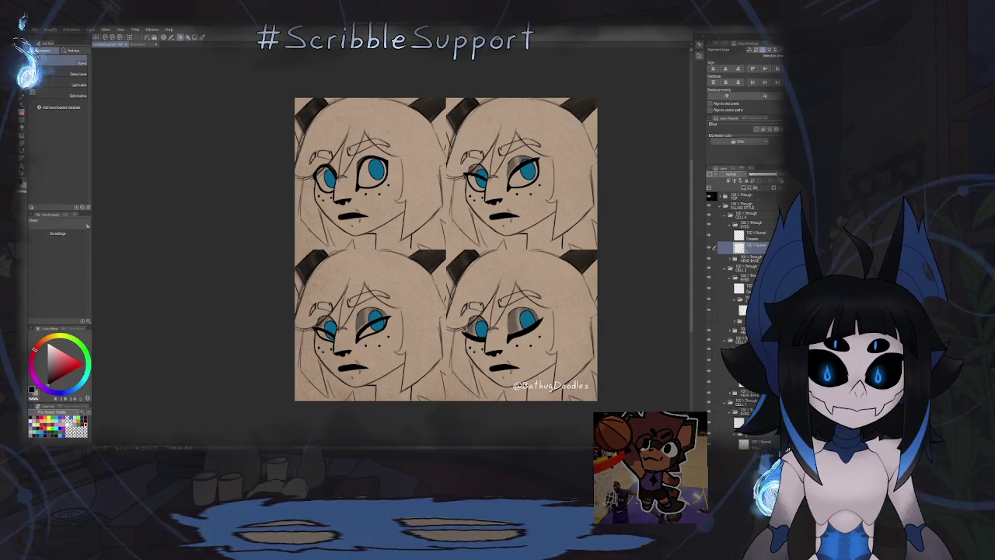
click(739, 309)
click(738, 311)
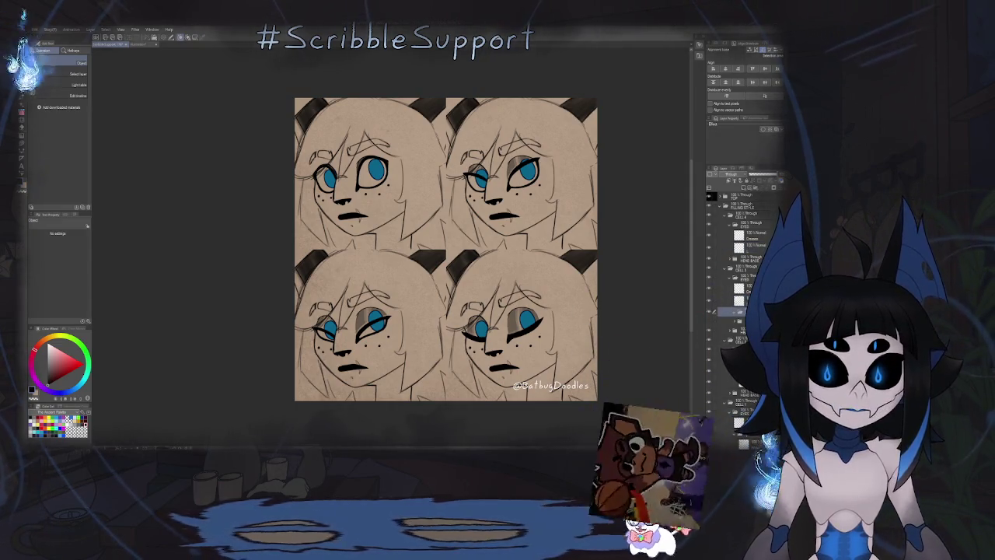
click(742, 295)
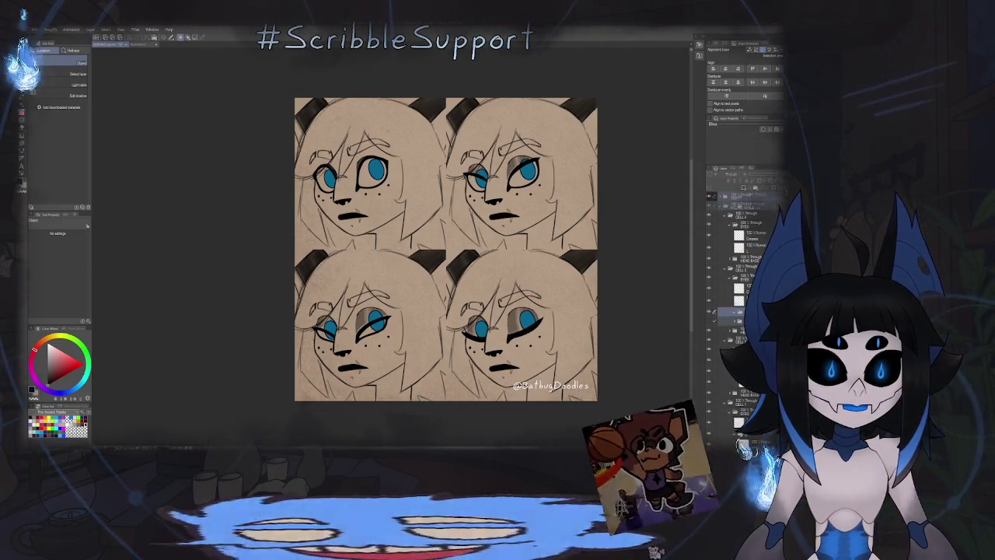
click(729, 288)
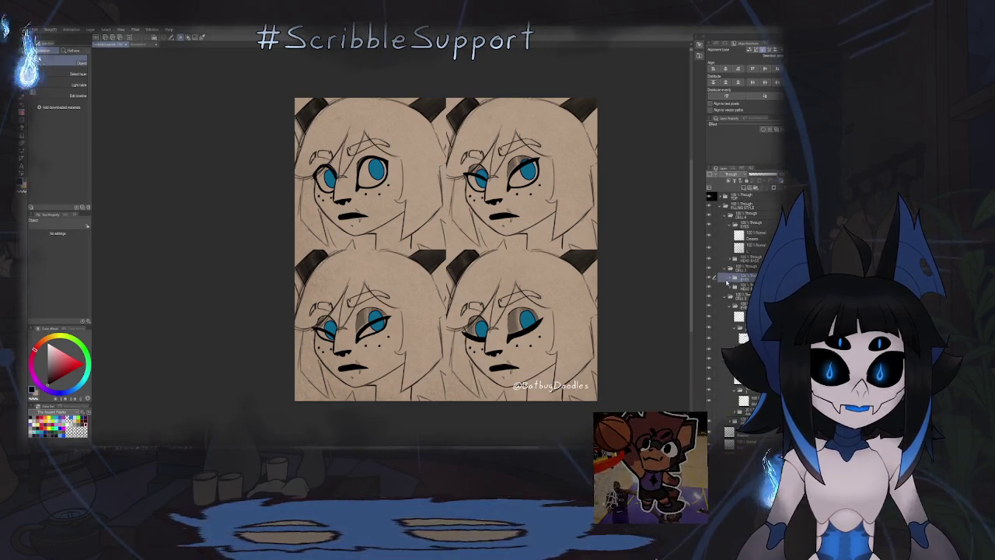
click(731, 223)
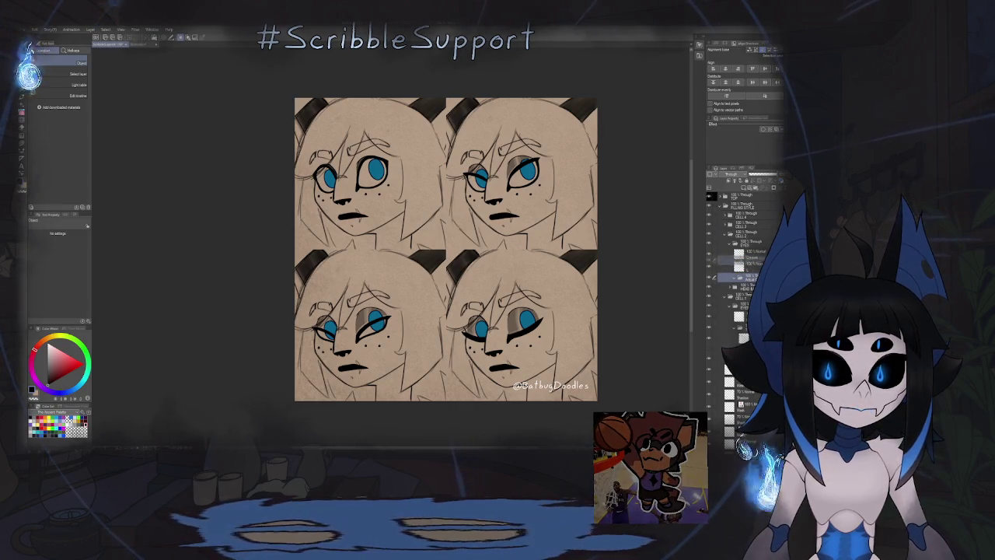
Step: Select the range of Shadow layers near the top of the stack for merging
click(745, 264)
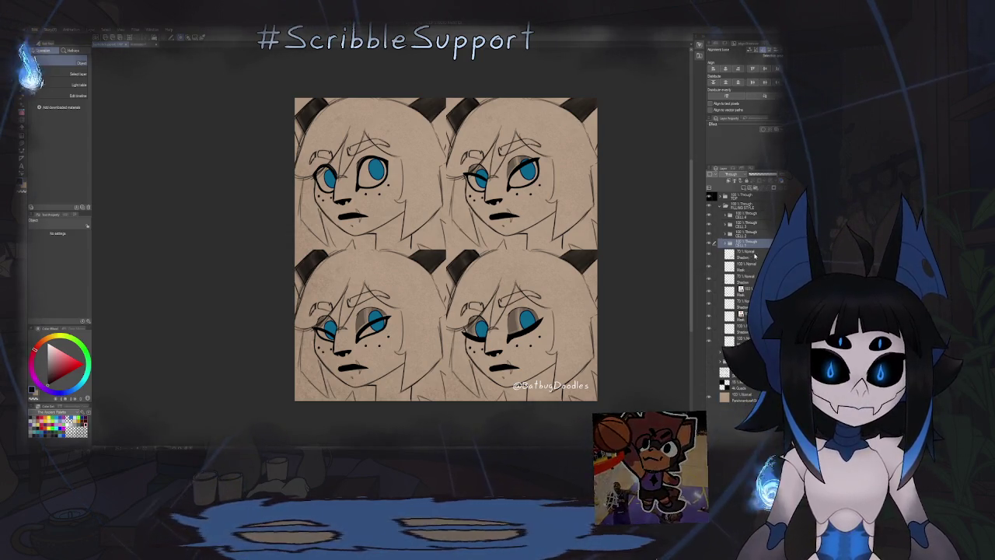
click(744, 255)
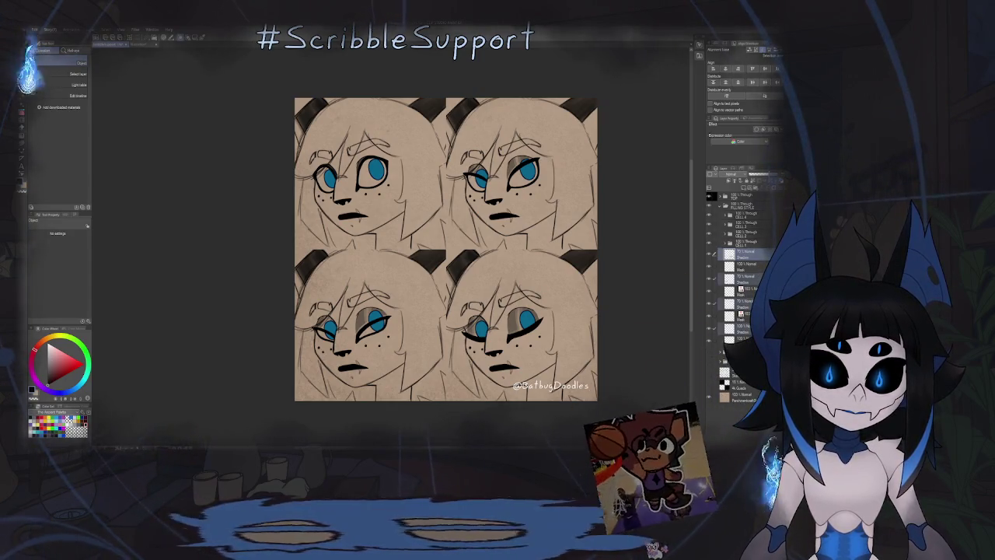
drag(745, 255, 761, 253)
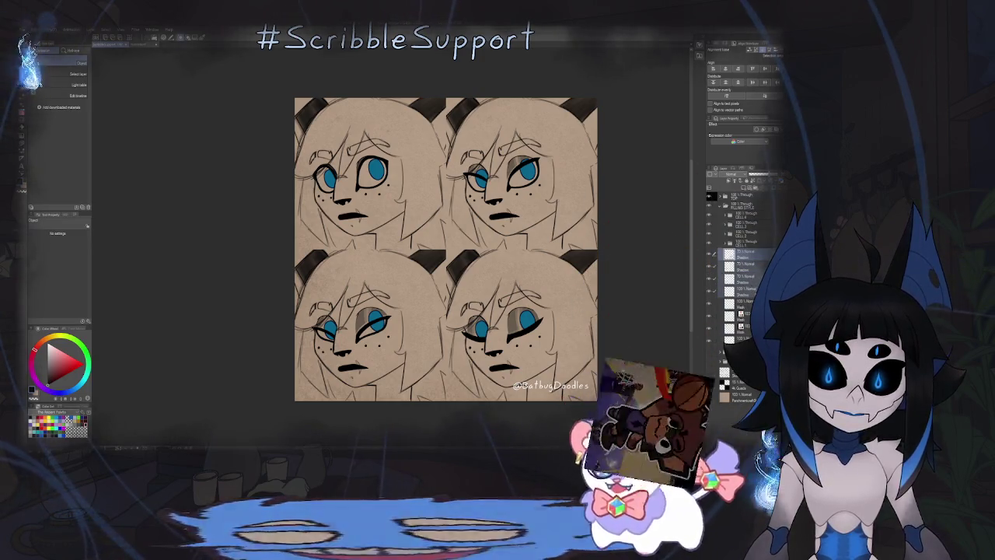
click(741, 291)
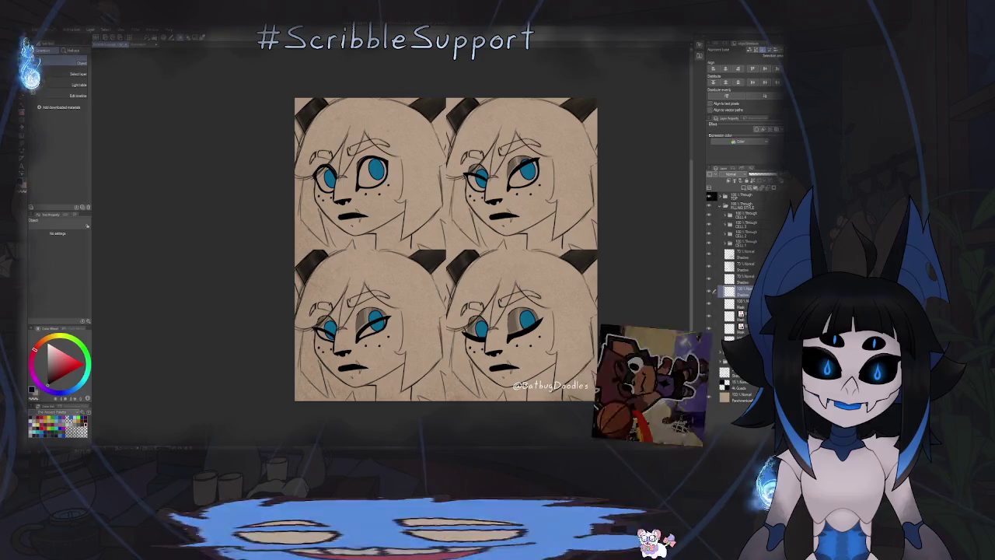
key(alt+bracketright)
key(alt+bracketleft)
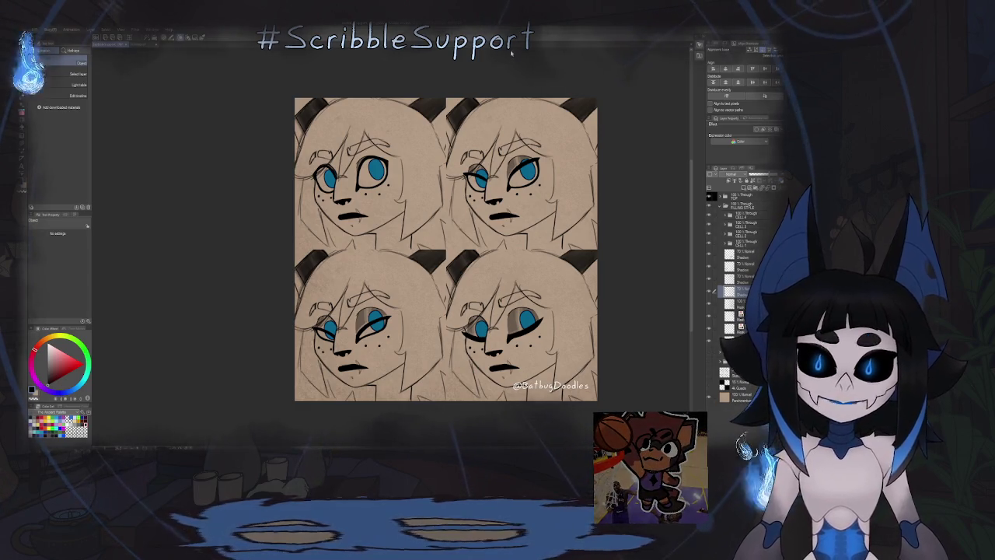
drag(474, 227, 493, 233)
scroll(596, 233, up, 3)
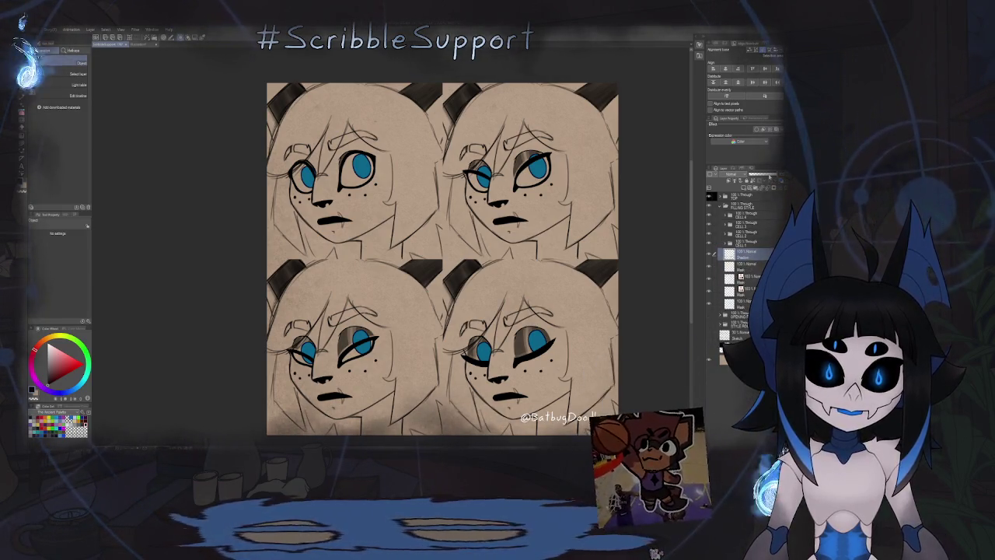
Step: Merge the selected Shadow layers and expand the CELL folders to review their sublayers
click(769, 181)
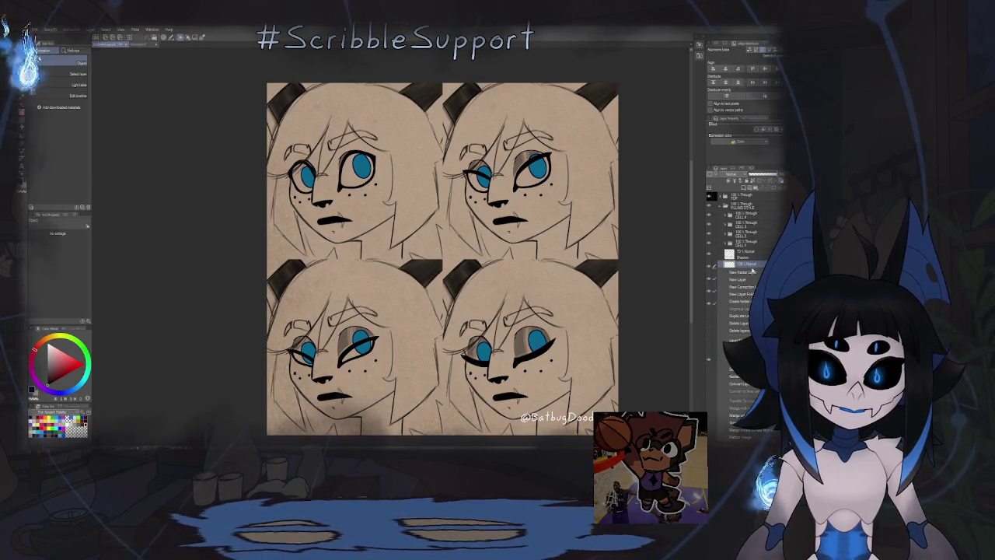
click(743, 398)
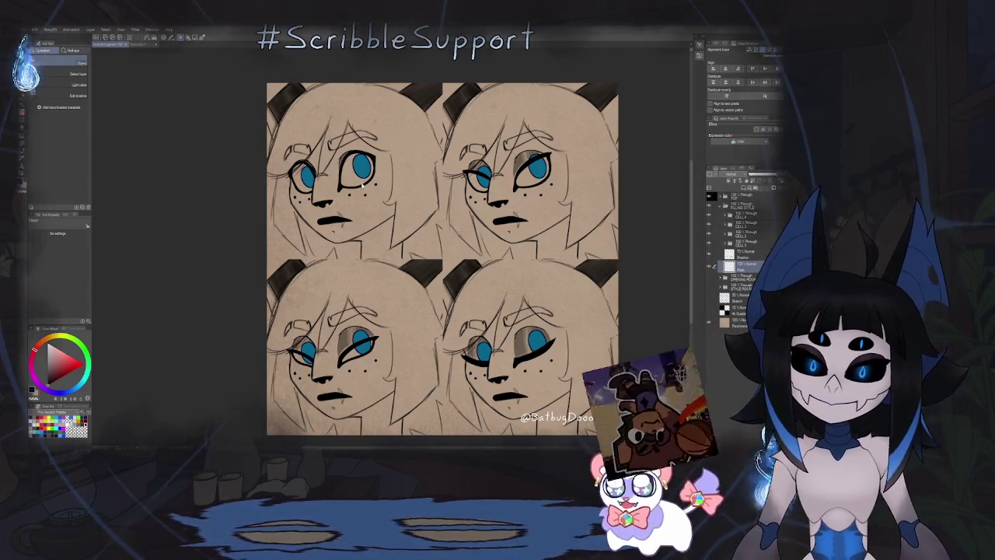
click(726, 243)
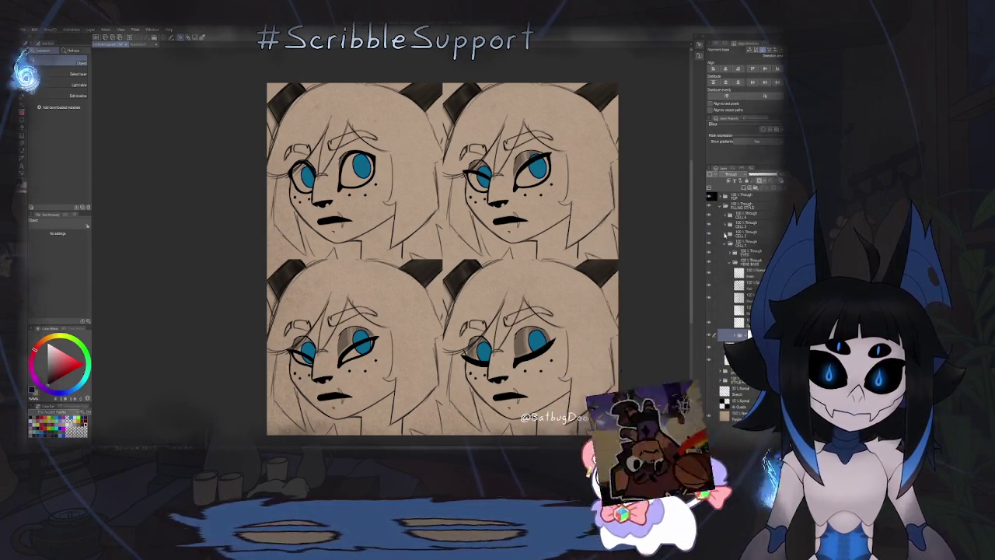
click(726, 221)
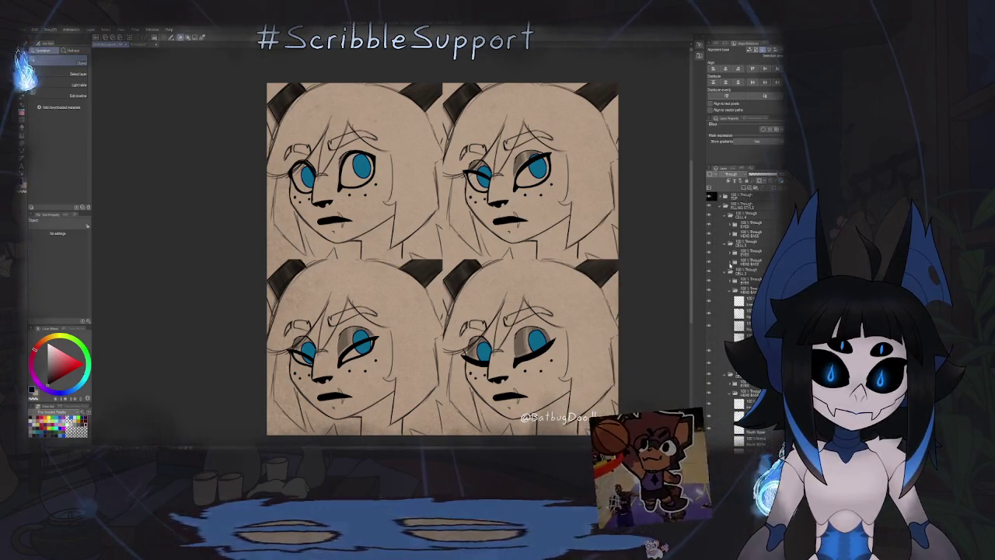
click(731, 266)
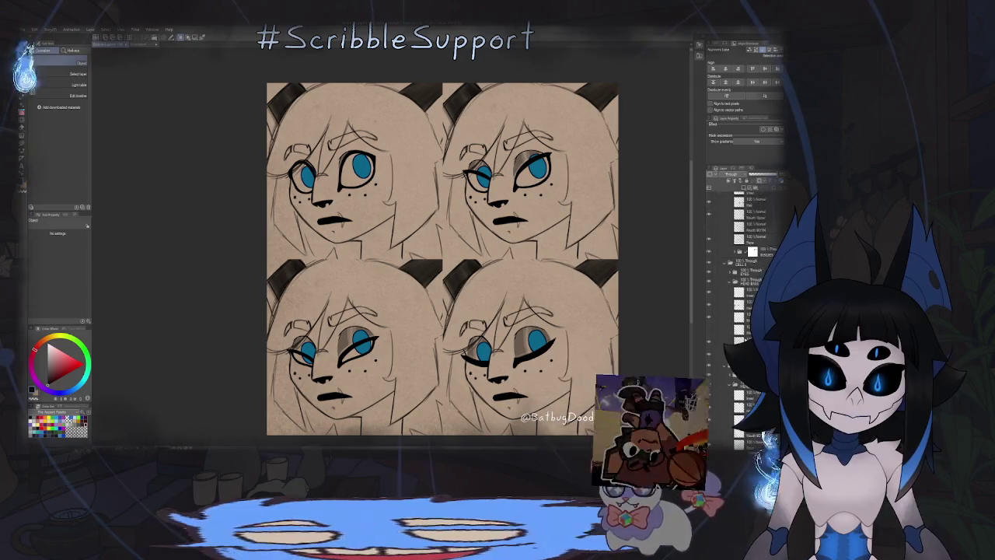
Step: Move the four pass-through folders to the top of the stack, above FILLING STYLE
scroll(748, 322, up, 1)
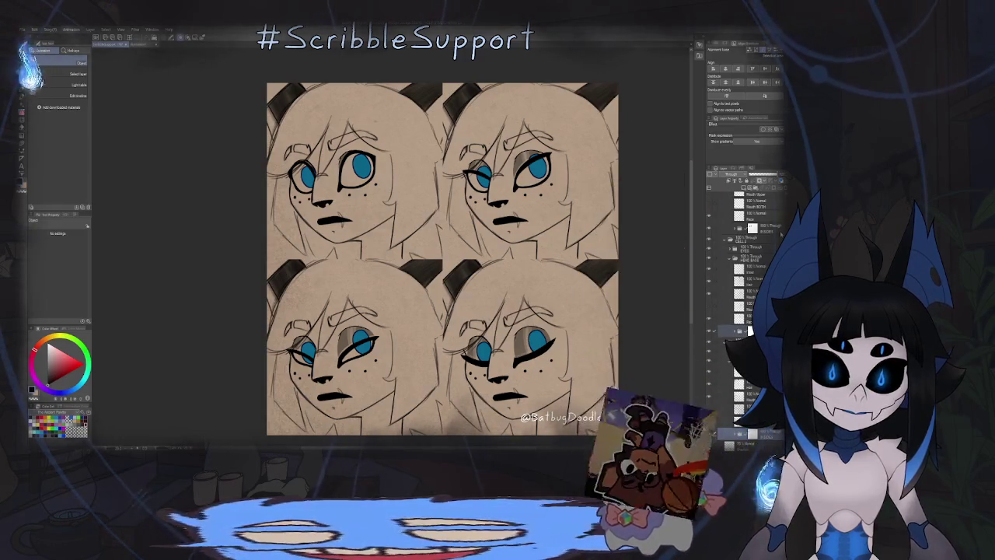
scroll(781, 232, up, 2)
scroll(780, 231, up, 1)
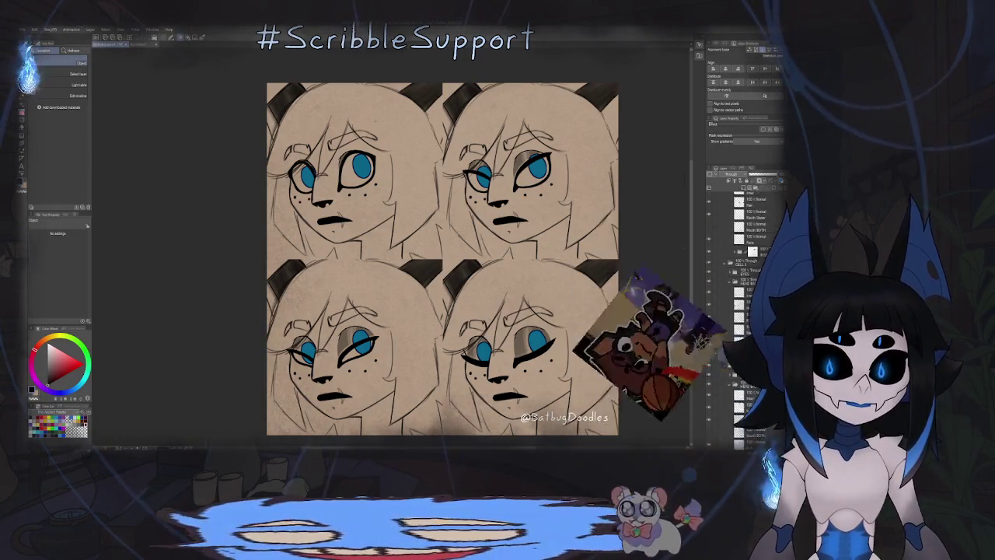
scroll(743, 295, up, 3)
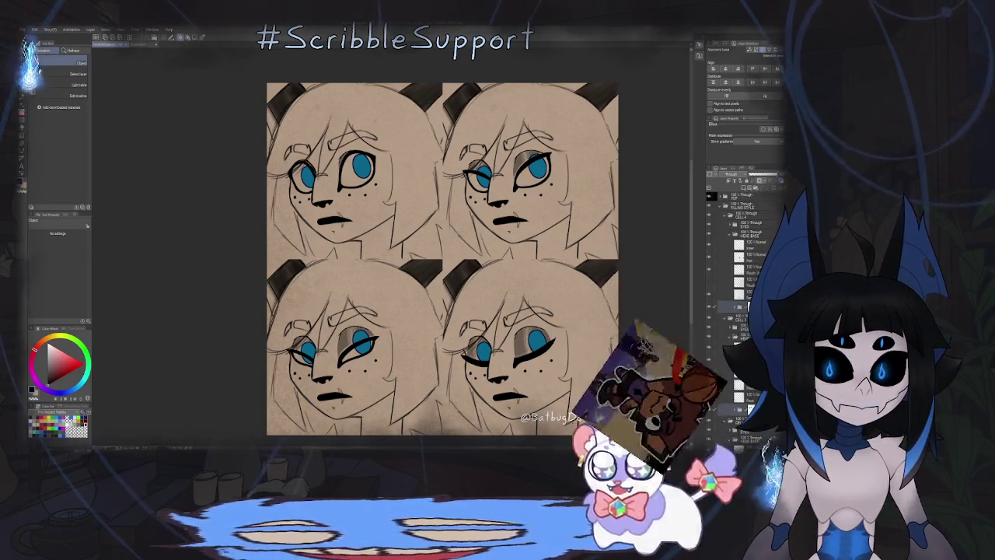
click(742, 199)
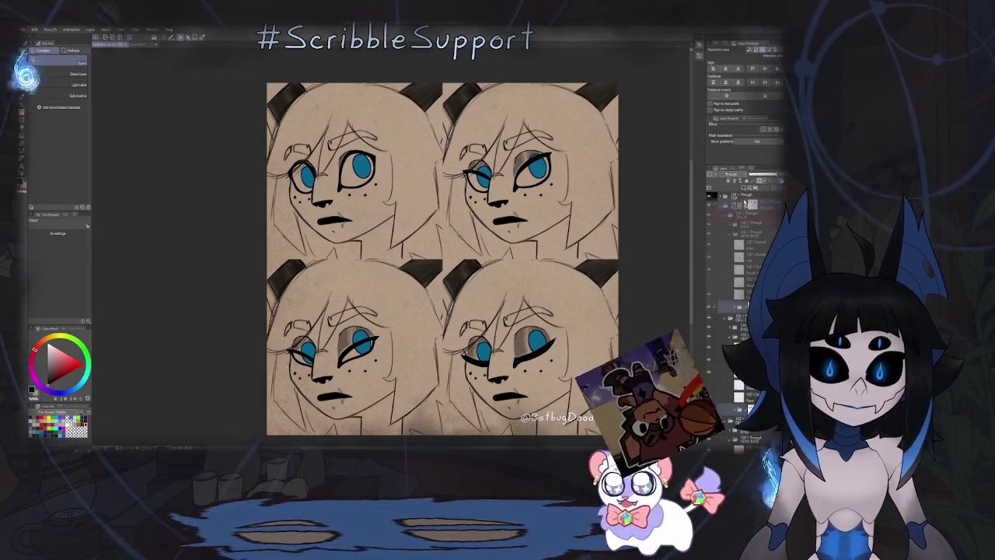
click(743, 200)
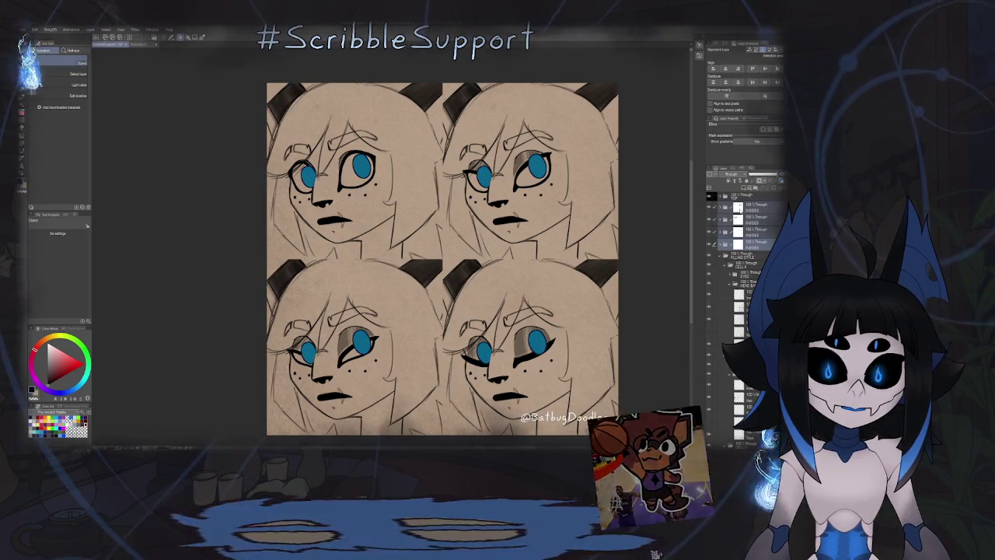
click(740, 255)
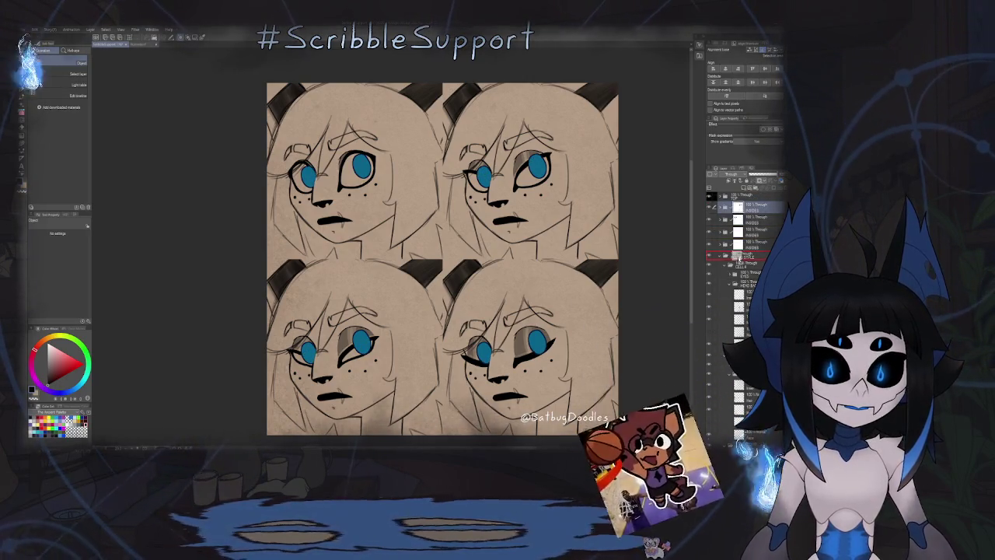
drag(740, 254, 738, 204)
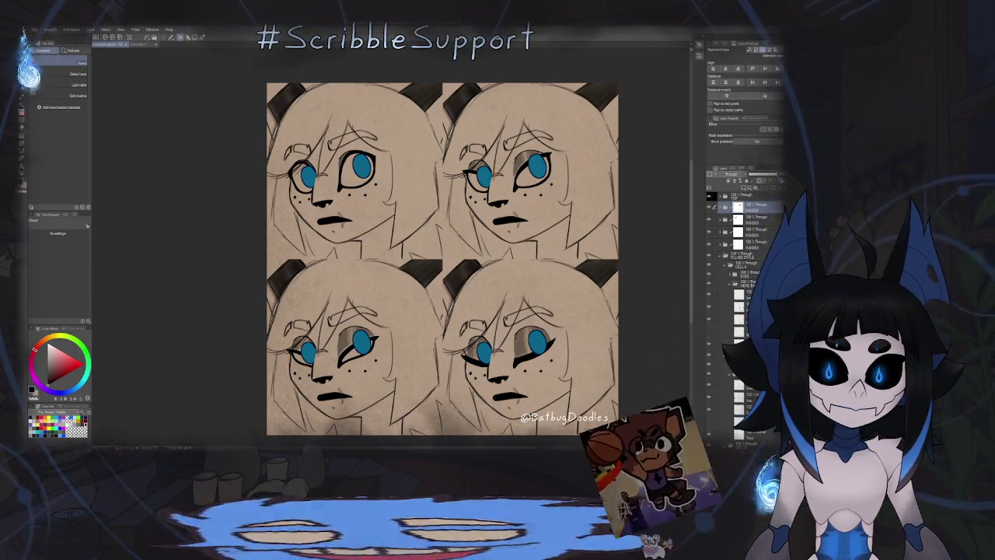
drag(739, 204, 755, 258)
click(731, 226)
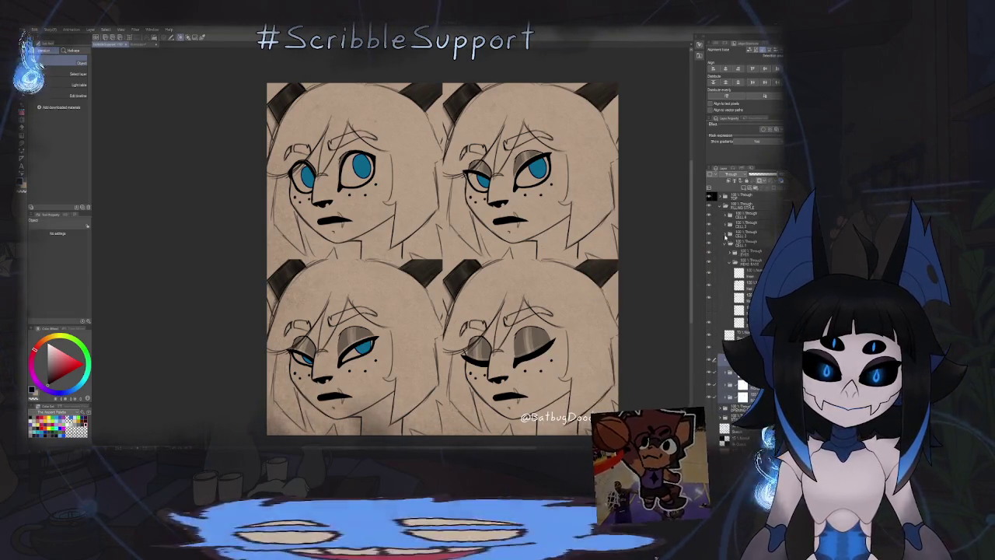
Step: Toggle the blue-iris eye layers for the bottom-left and top-left faces inside the cell folder
click(723, 209)
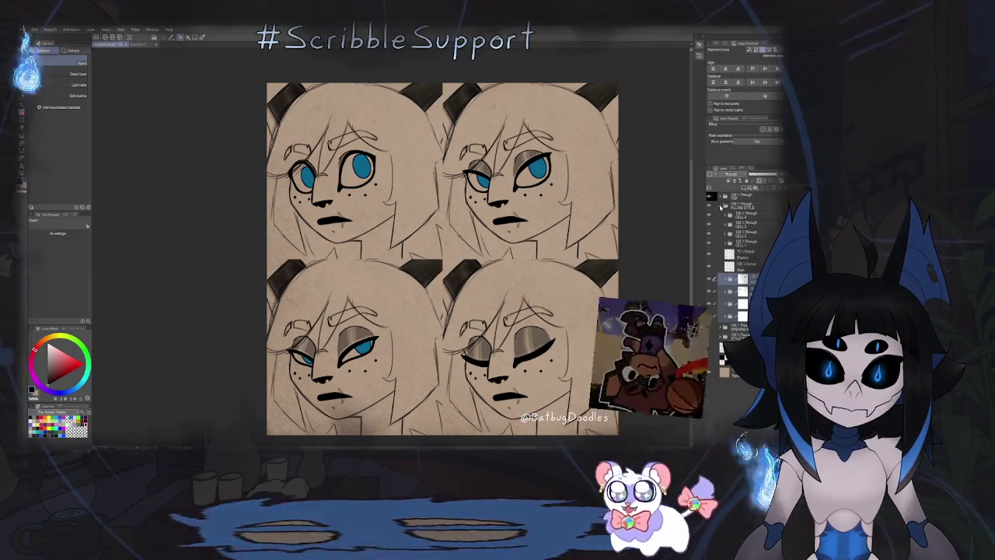
click(722, 208)
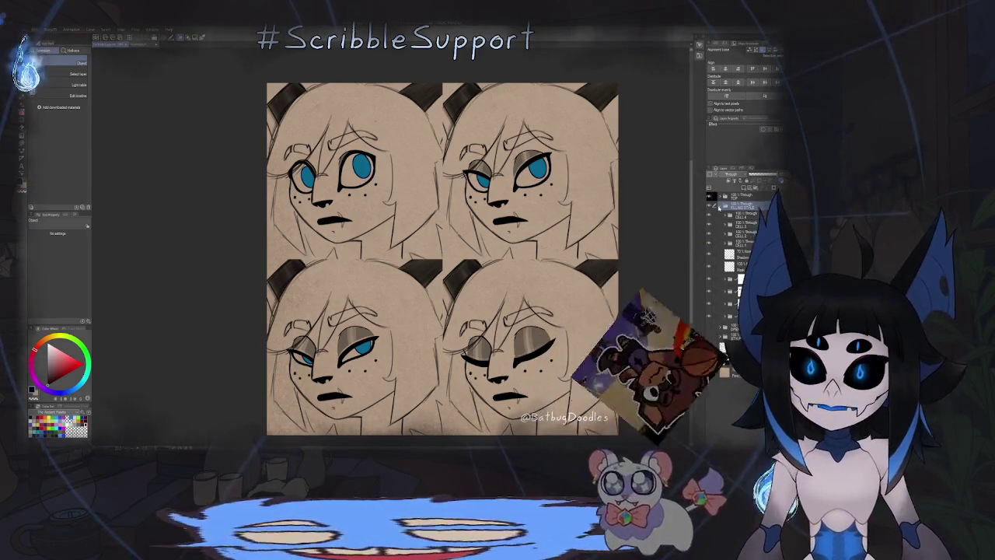
click(725, 206)
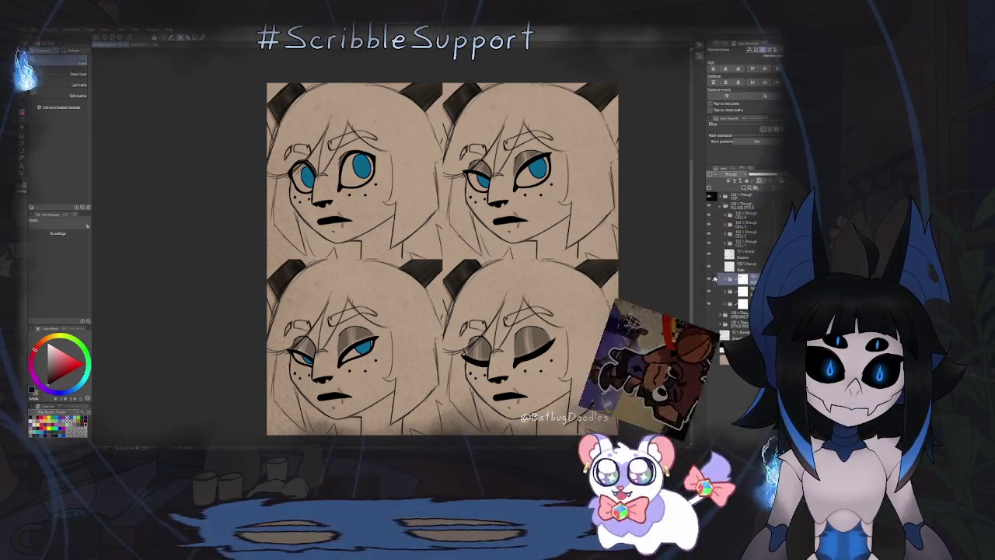
click(709, 290)
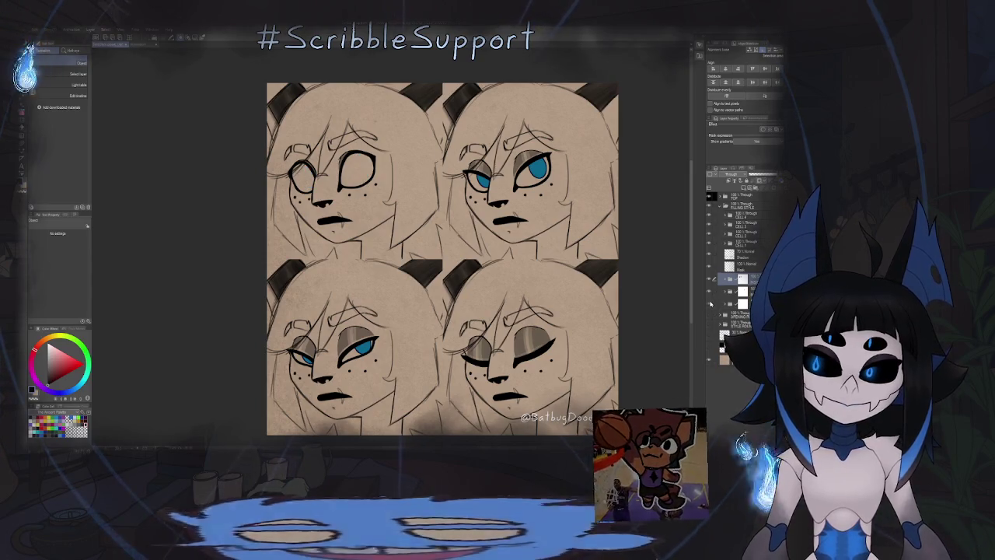
click(710, 303)
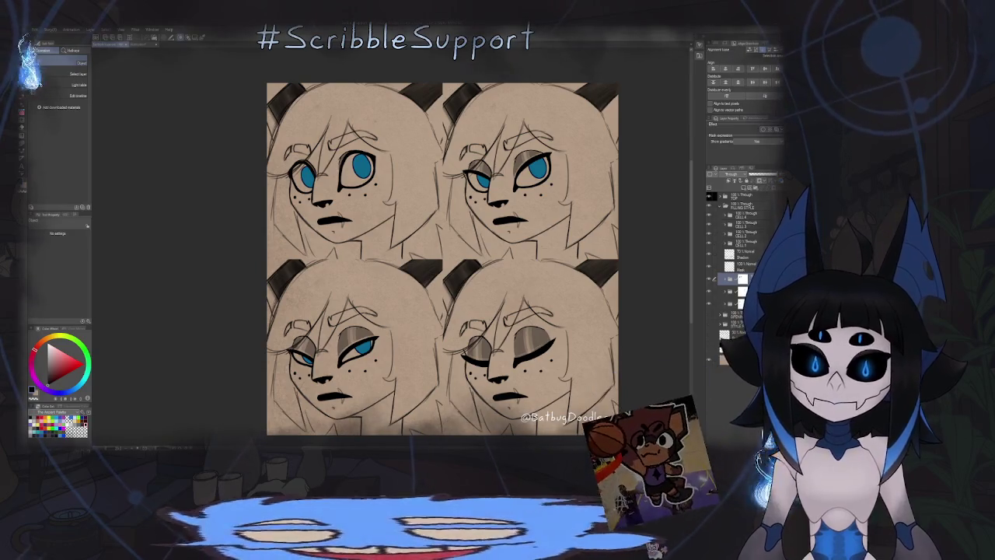
Step: Group the selected layers, then nest the four CELL folders in one new folder
key(ctrl+g)
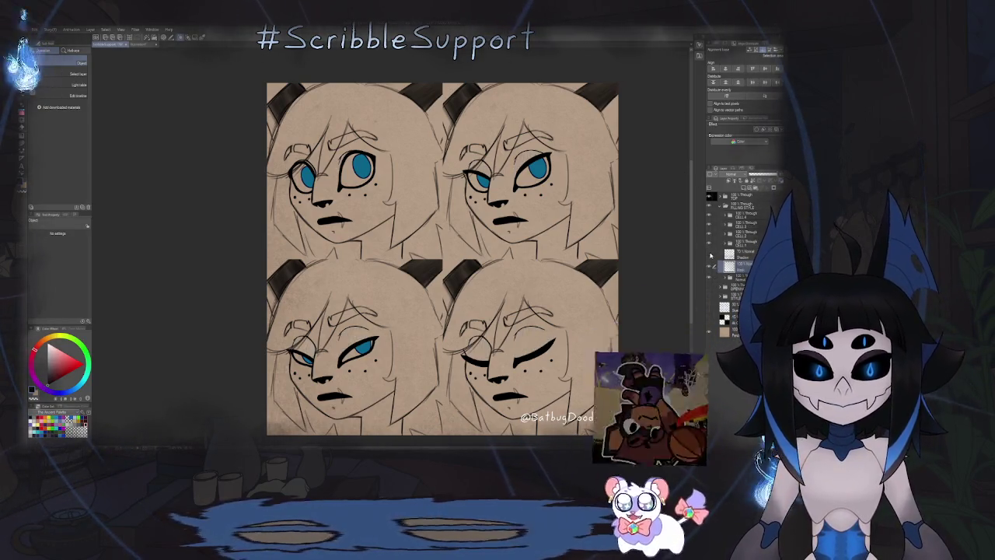
click(760, 217)
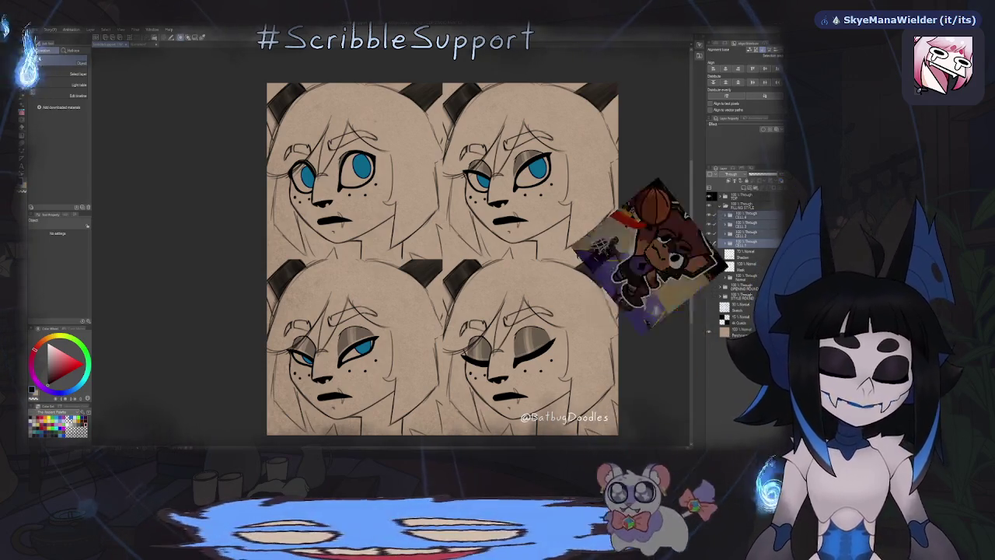
key(ctrl+g)
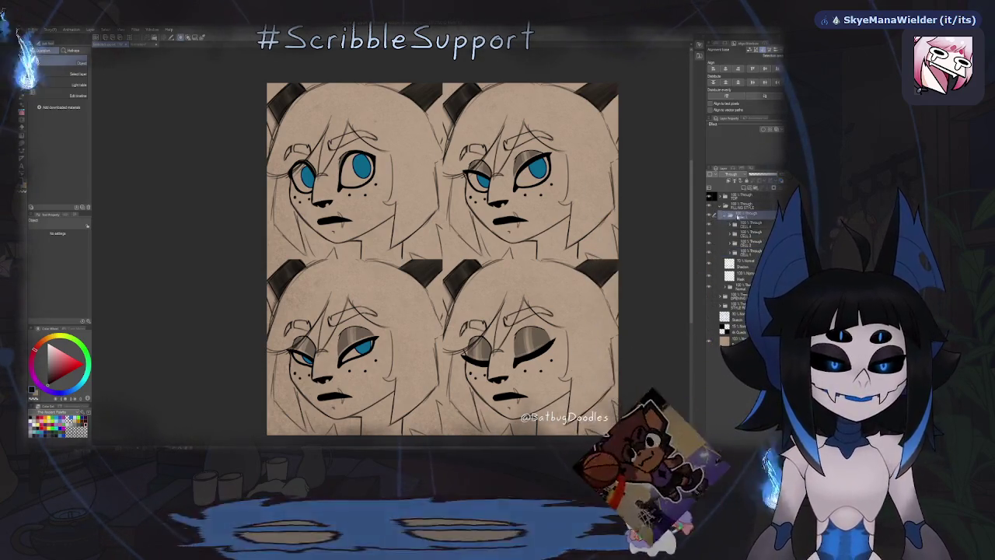
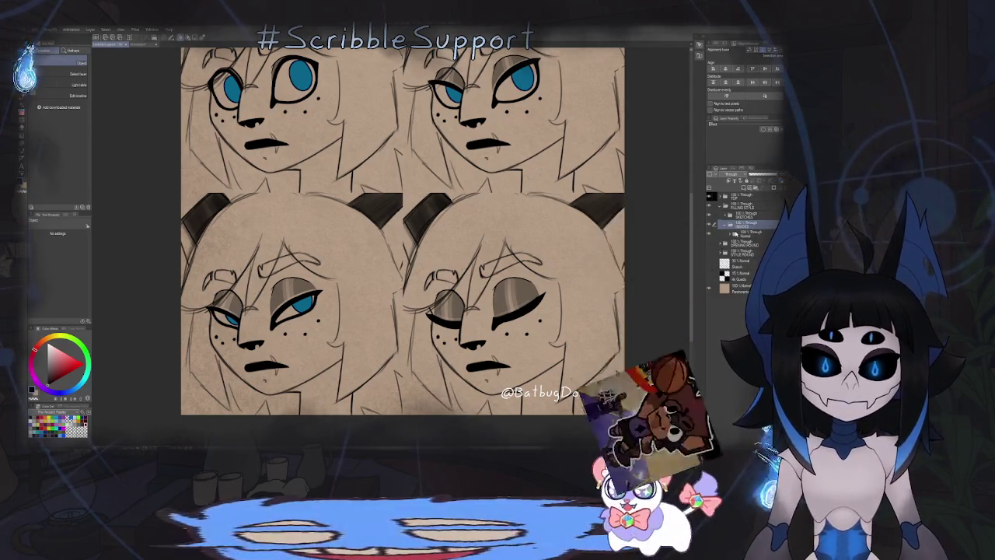
Step: Zoom into the top-left face and pen a white line around the first eye's inner rim
scroll(550, 297, down, 3)
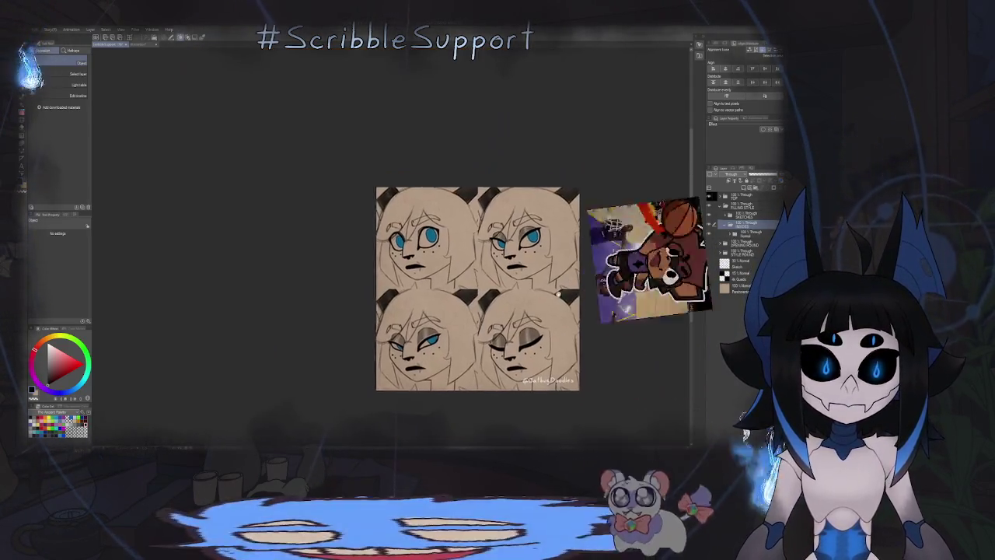
scroll(550, 297, up, 2)
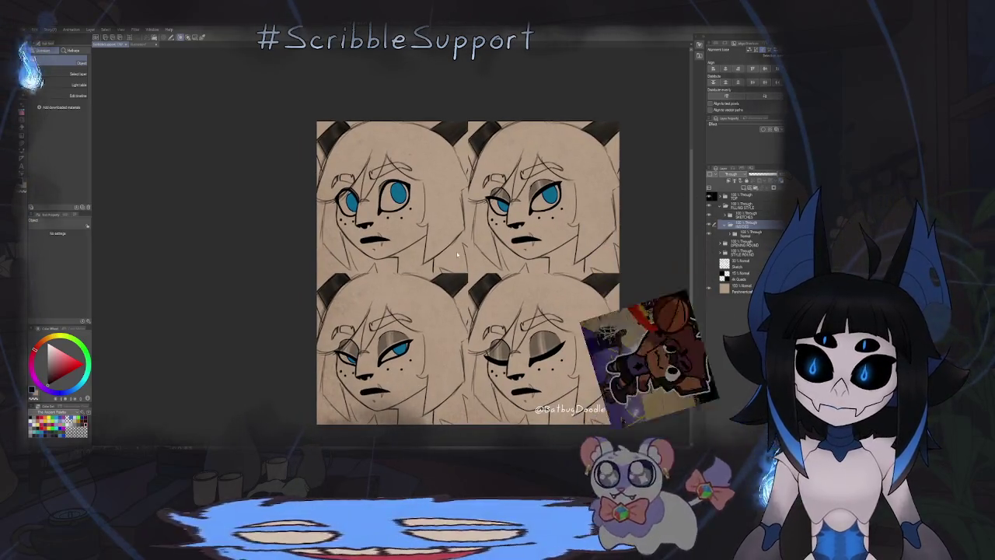
scroll(602, 248, up, 1)
scroll(422, 186, up, 2)
drag(482, 264, 434, 246)
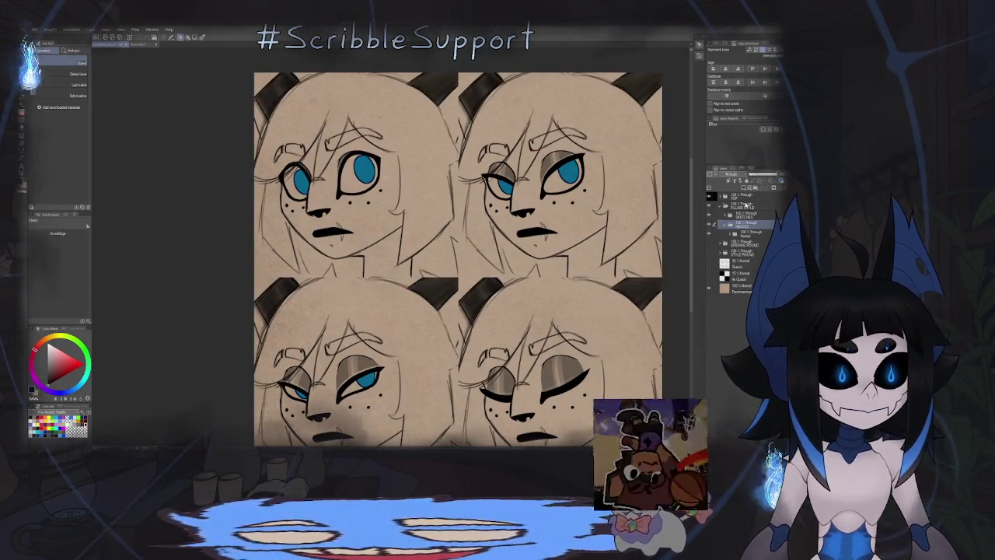
key(p)
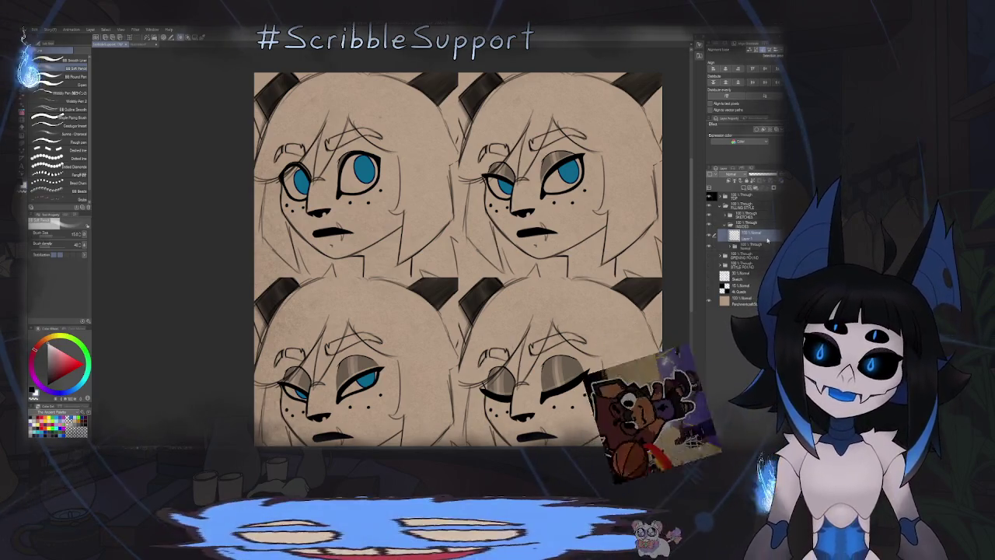
drag(459, 257, 483, 290)
scroll(372, 179, up, 3)
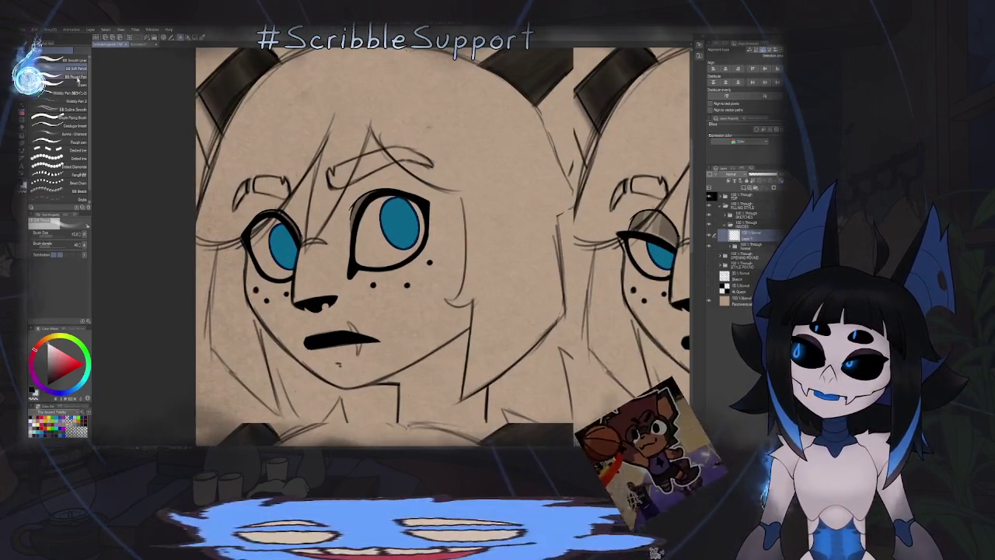
scroll(457, 179, up, 2)
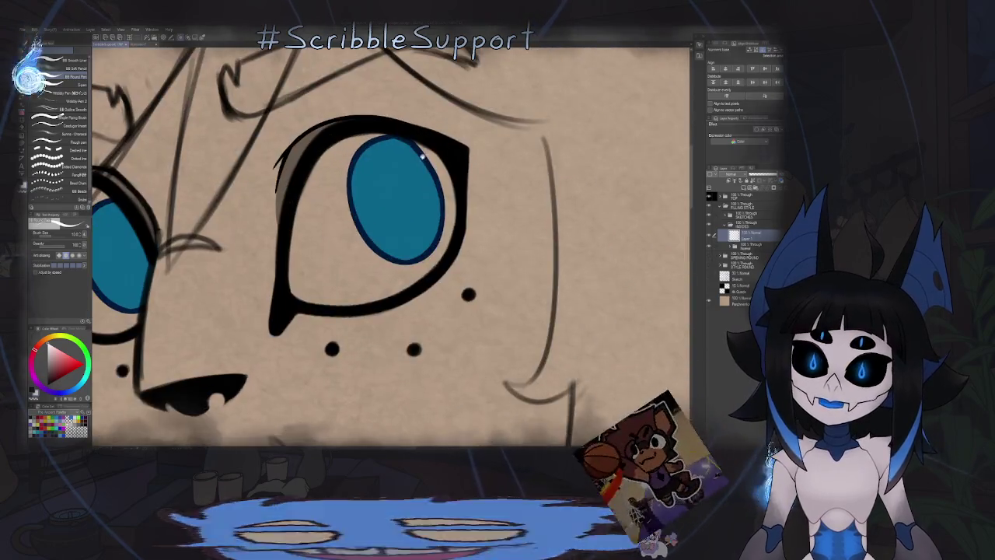
scroll(456, 180, up, 1)
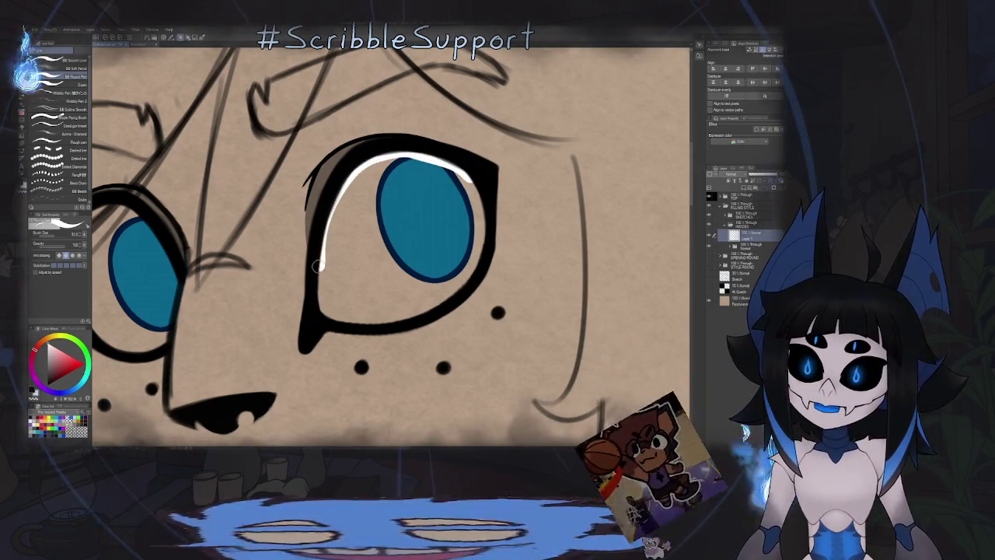
drag(421, 314, 474, 185)
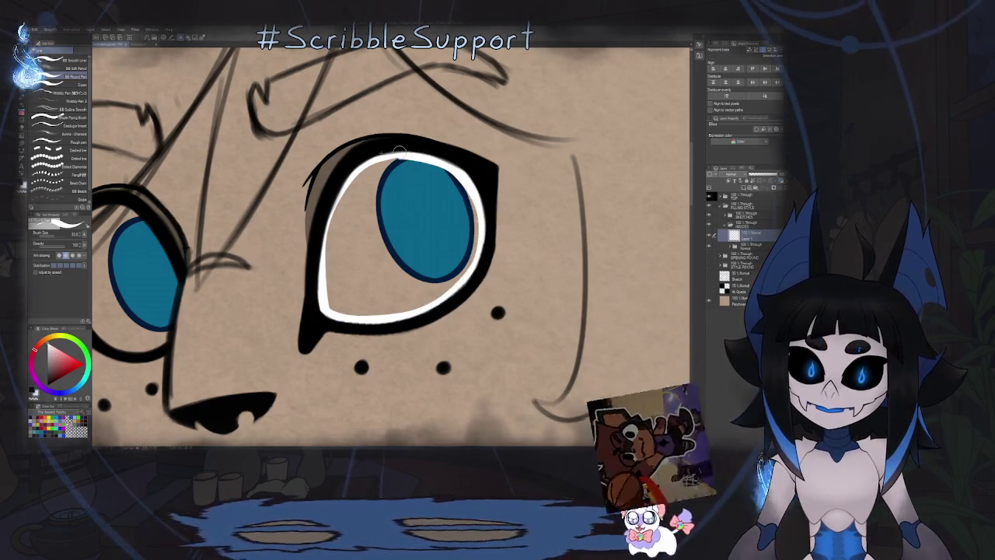
Step: Fill the first eye white using Fill set to refer to other layers
key(g)
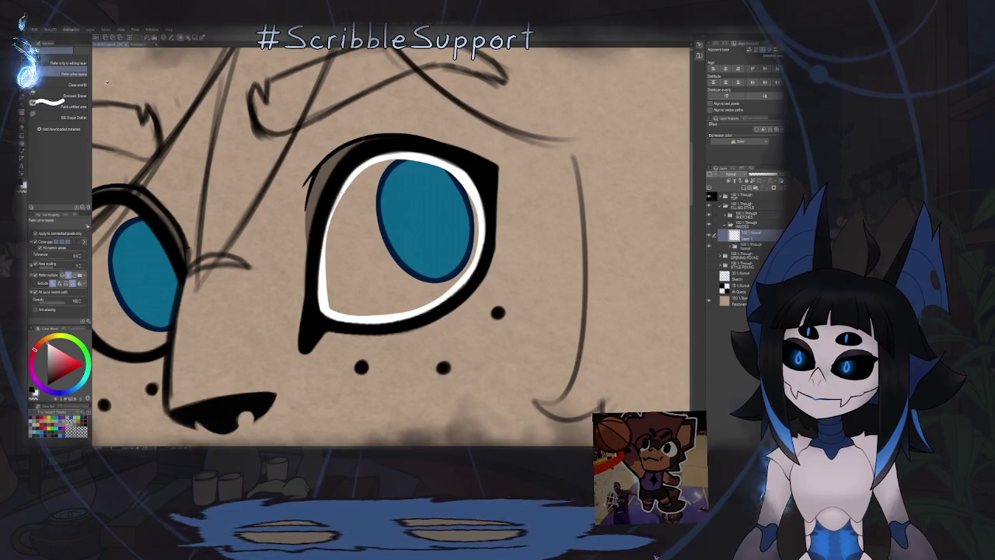
click(93, 84)
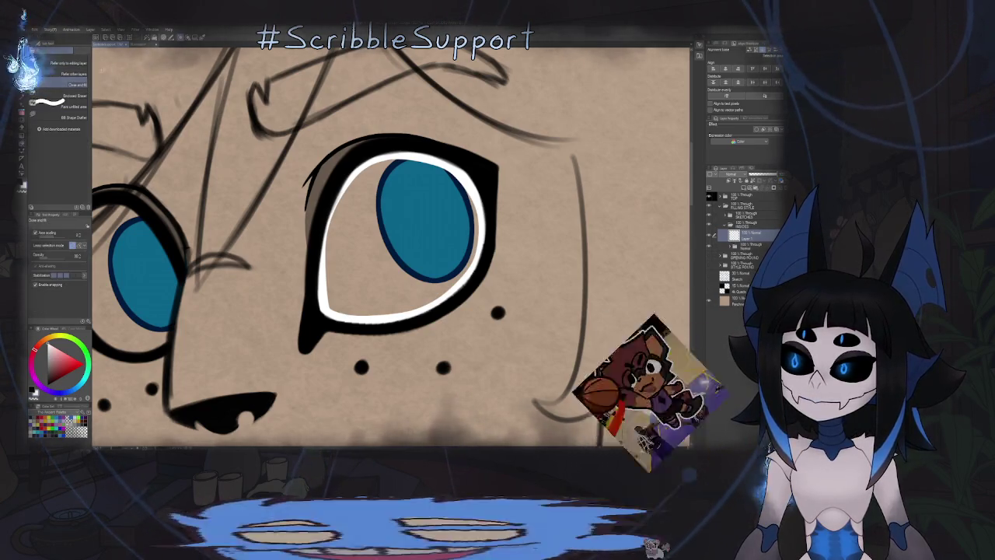
click(73, 72)
click(360, 254)
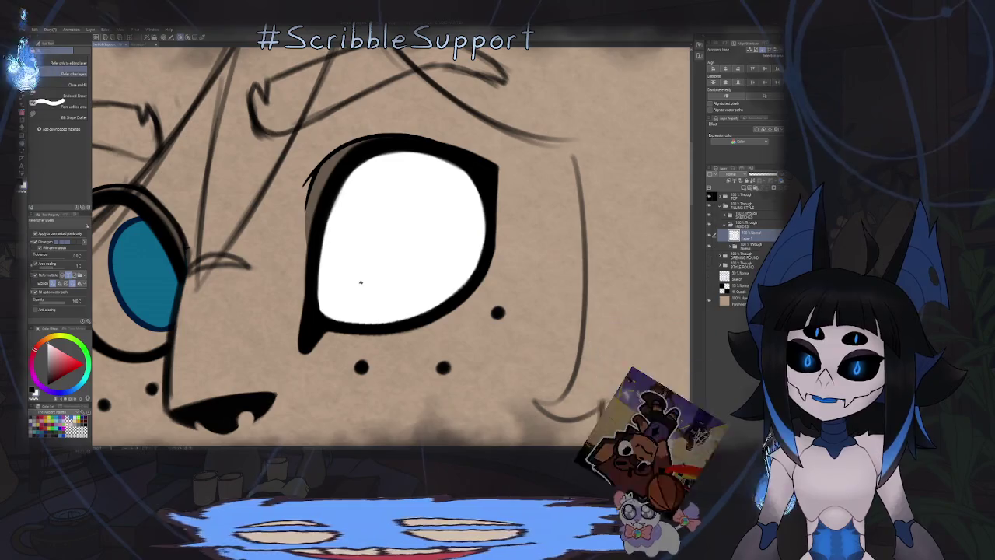
Step: Mirror the view and pen a white highlight along the other eye's inner, top and bottom rims
key(p)
mouse_move(244, 236)
mouse_down()
mouse_move(373, 233)
mouse_move(395, 215)
mouse_move(377, 279)
mouse_up()
key(h)
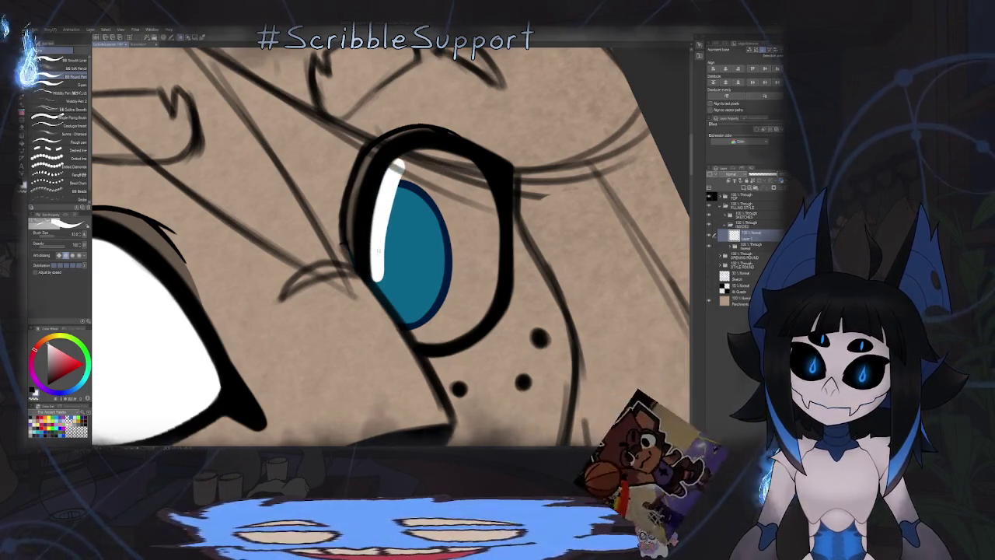
drag(397, 164, 376, 276)
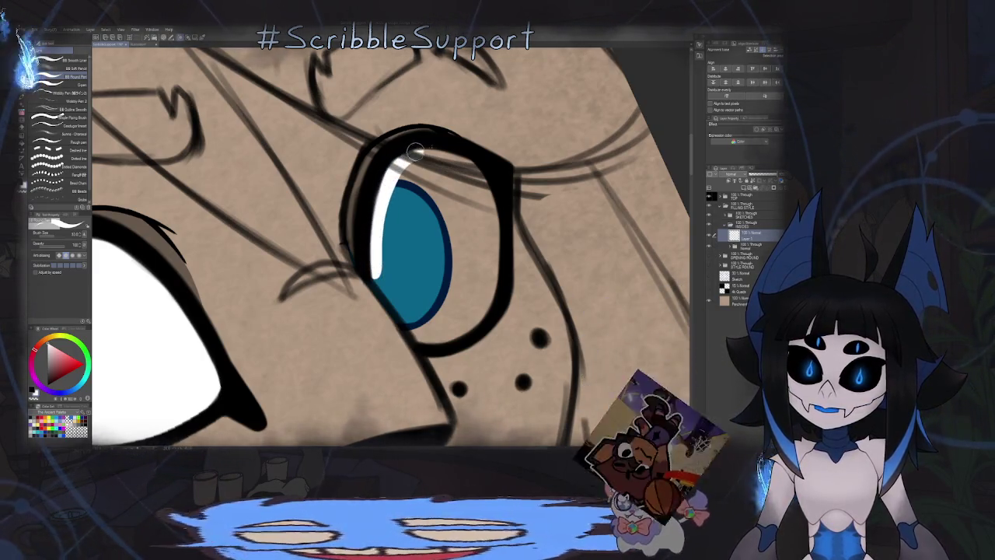
mouse_move(395, 163)
mouse_down()
mouse_move(486, 195)
mouse_move(495, 236)
mouse_up()
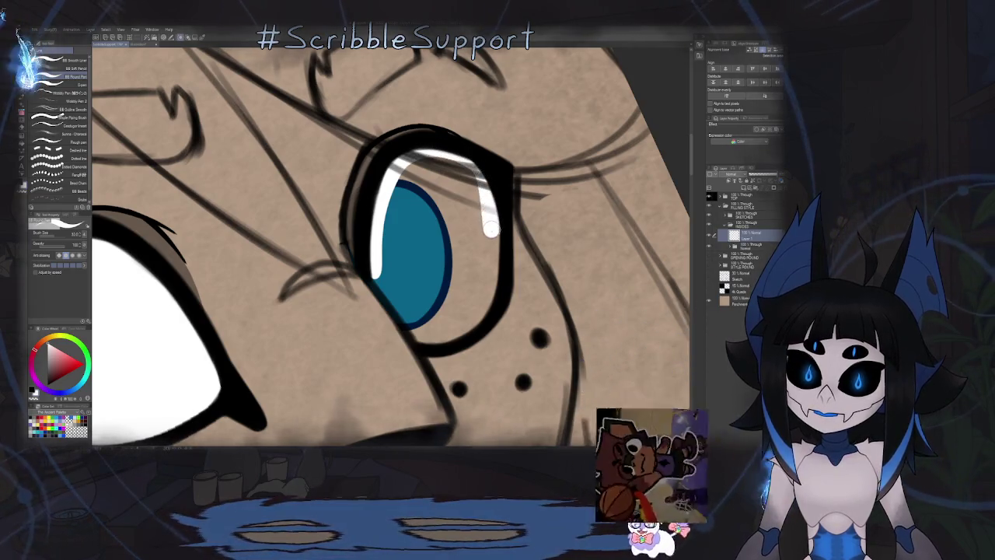
drag(496, 280, 420, 336)
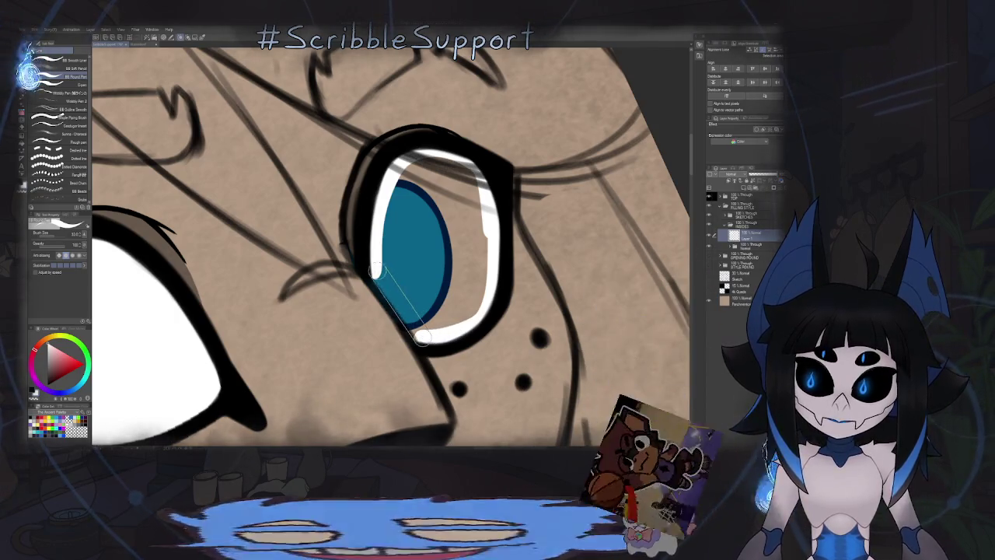
drag(420, 336, 403, 269)
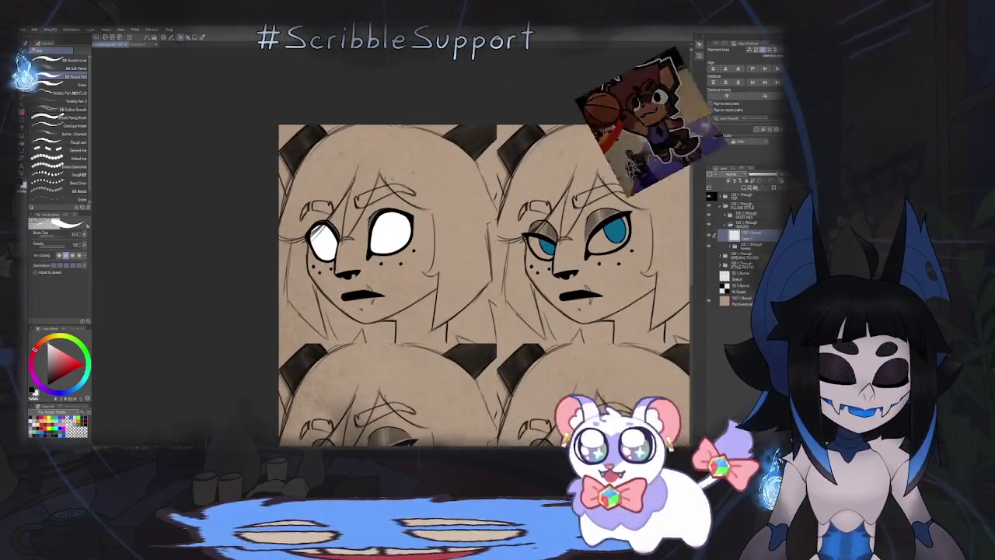
Step: Paint a white highlight along the right eye's lower lid, extending it to the corners
mouse_move(467, 280)
mouse_down()
mouse_move(362, 252)
mouse_move(499, 160)
mouse_up()
scroll(526, 195, up, 5)
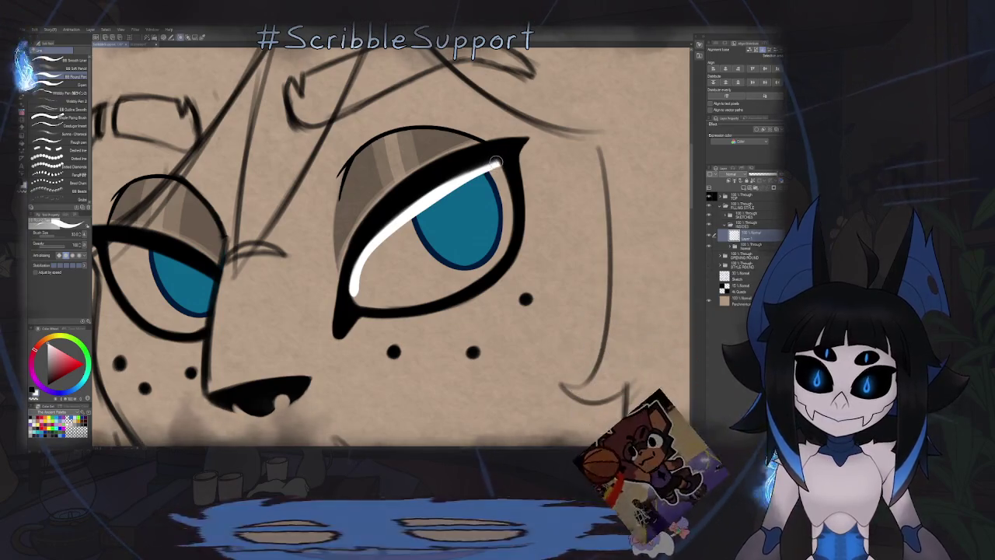
mouse_move(510, 220)
mouse_down()
mouse_move(431, 296)
mouse_move(354, 297)
mouse_up()
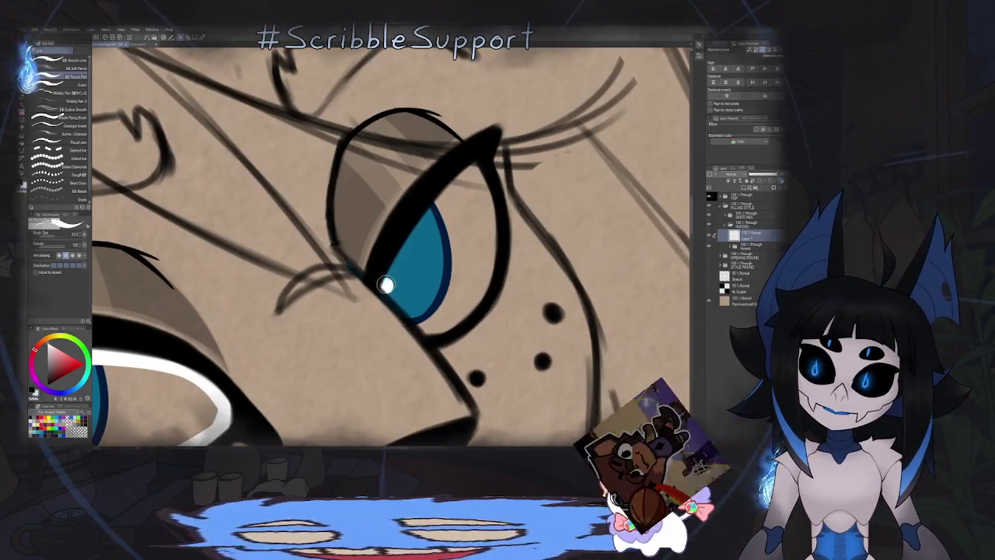
drag(458, 181, 474, 166)
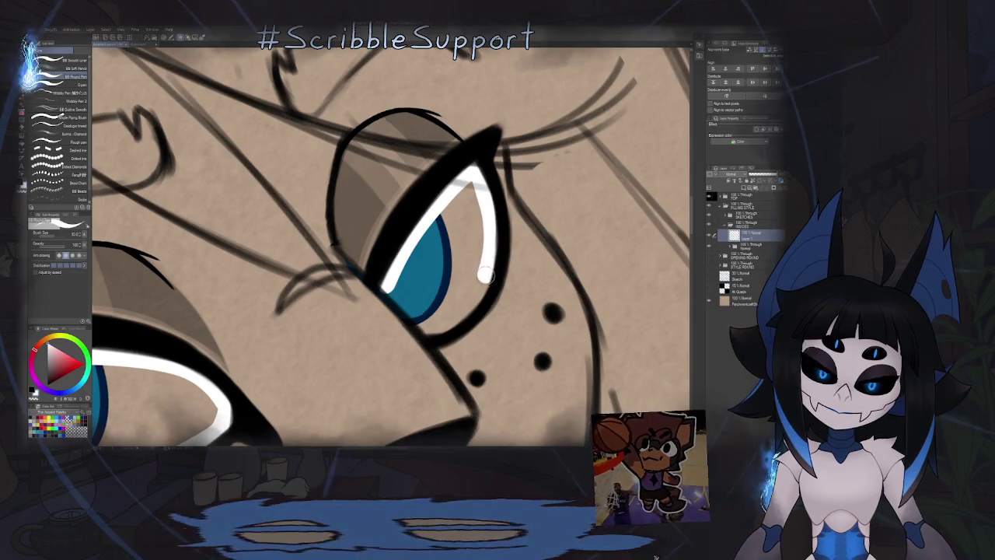
drag(484, 275, 467, 309)
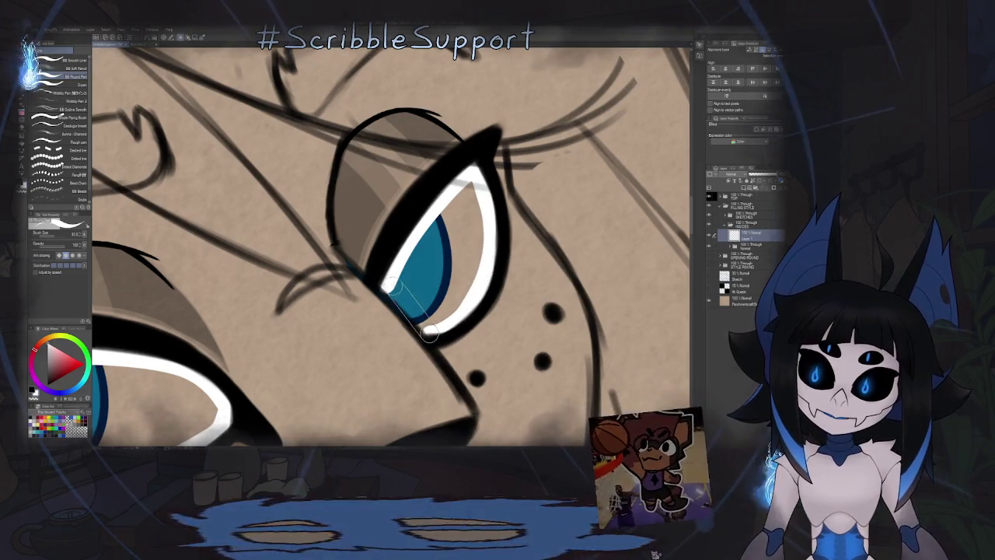
scroll(410, 264, down, 5)
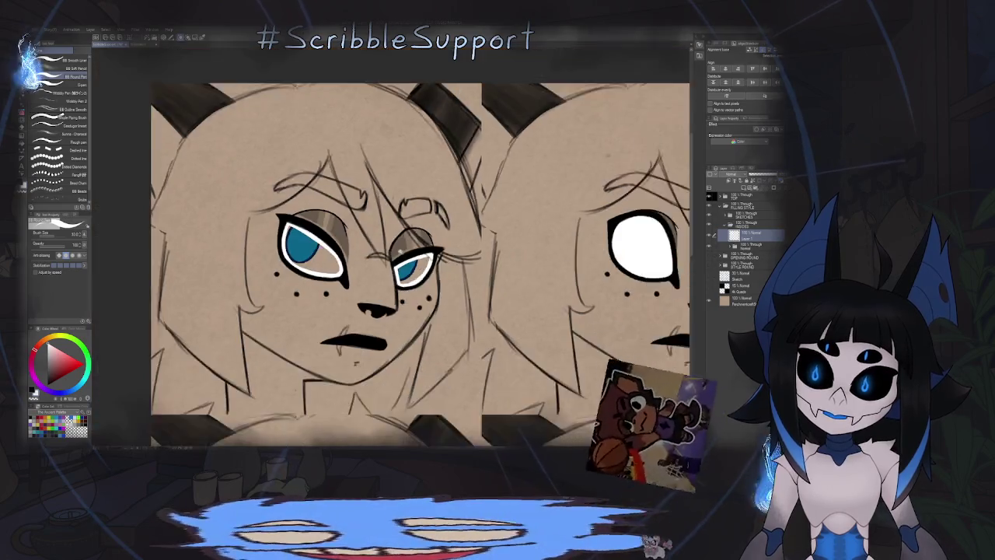
Step: Undo the stroke and repaint a wider white lower-lid highlight under the iris, checking with a mirrored view
key(ctrl+z)
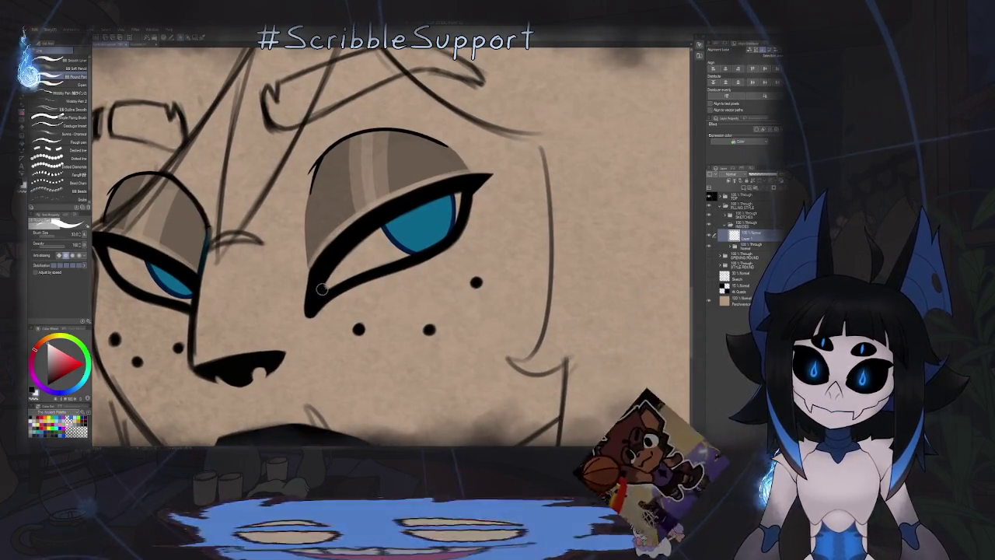
drag(321, 289, 385, 227)
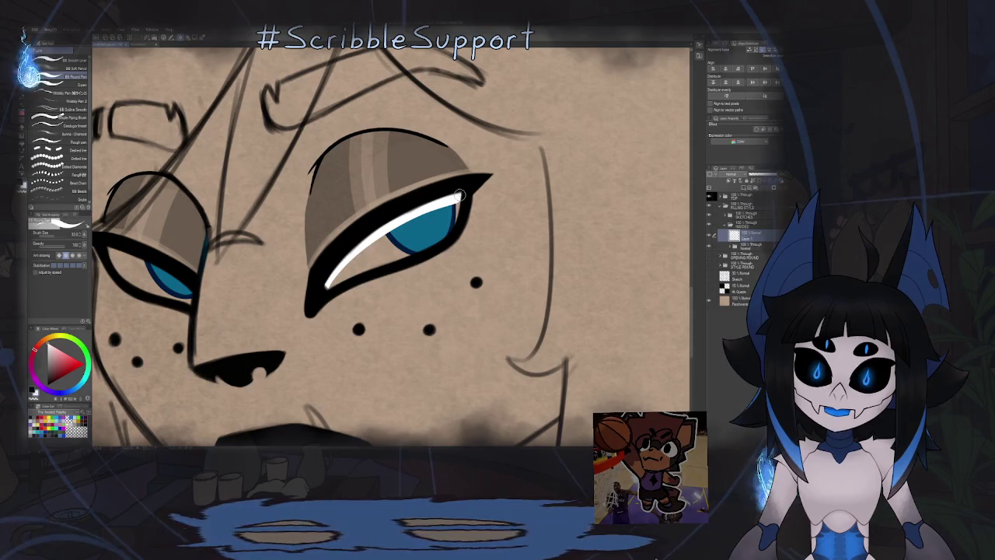
mouse_move(406, 258)
mouse_down()
mouse_move(336, 285)
mouse_move(343, 188)
mouse_move(430, 281)
mouse_up()
key(h)
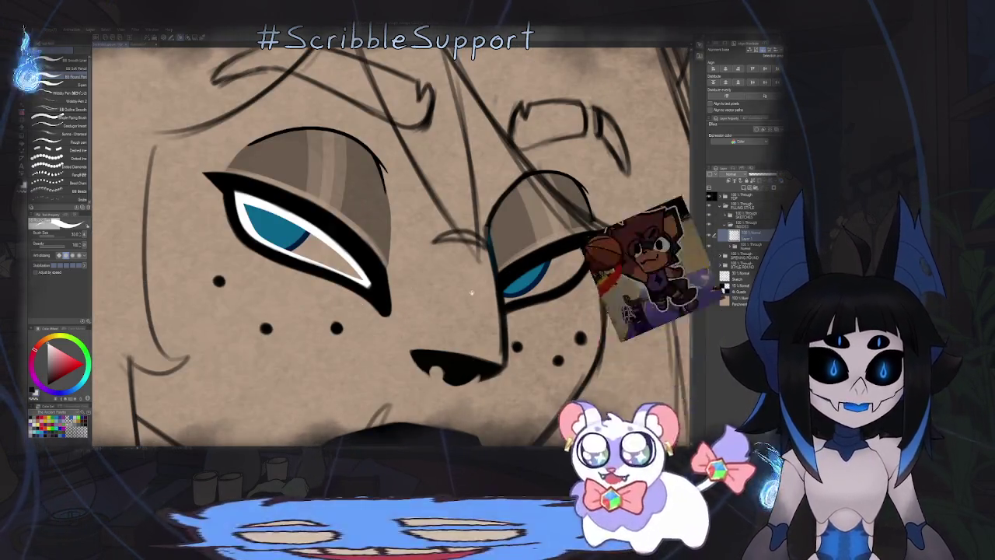
scroll(426, 282, up, 3)
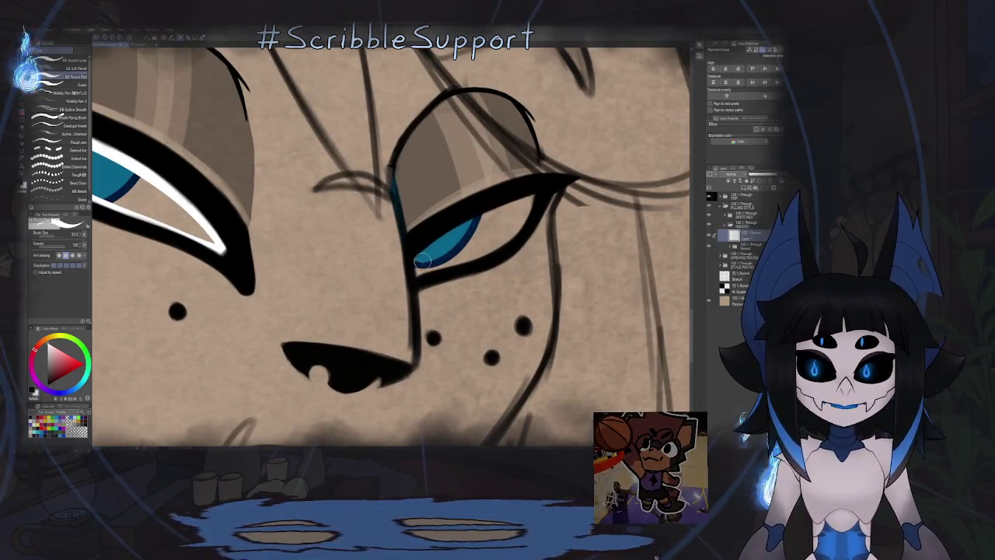
drag(418, 265, 524, 224)
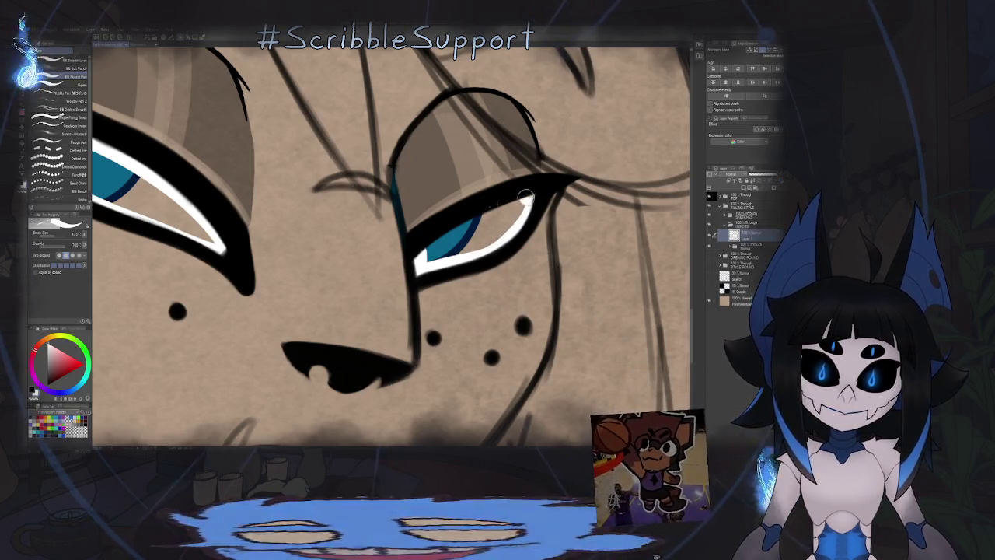
Step: Fill the right eye's inner area with white
key(g)
click(480, 231)
scroll(480, 230, down, 1)
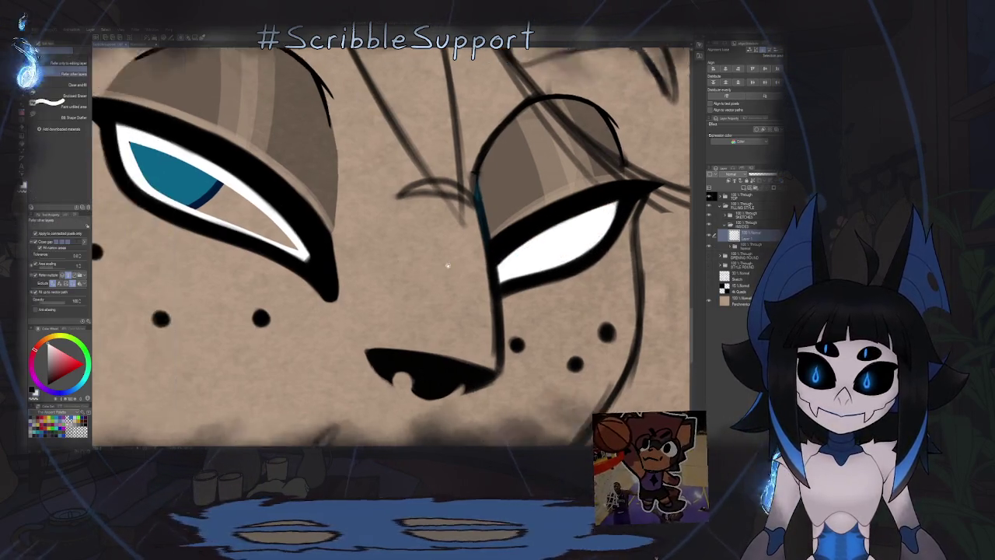
Step: Pan and zoom the view to see all four faces
scroll(466, 233, down, 1)
scroll(341, 245, down, 3)
drag(369, 291, 602, 292)
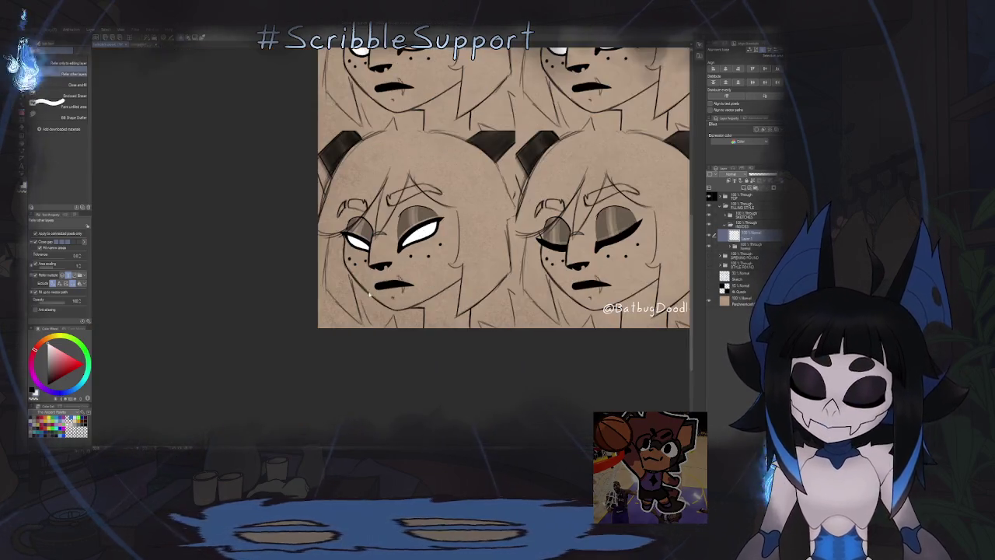
scroll(434, 251, down, 1)
scroll(433, 250, down, 2)
scroll(433, 250, up, 4)
scroll(434, 253, down, 1)
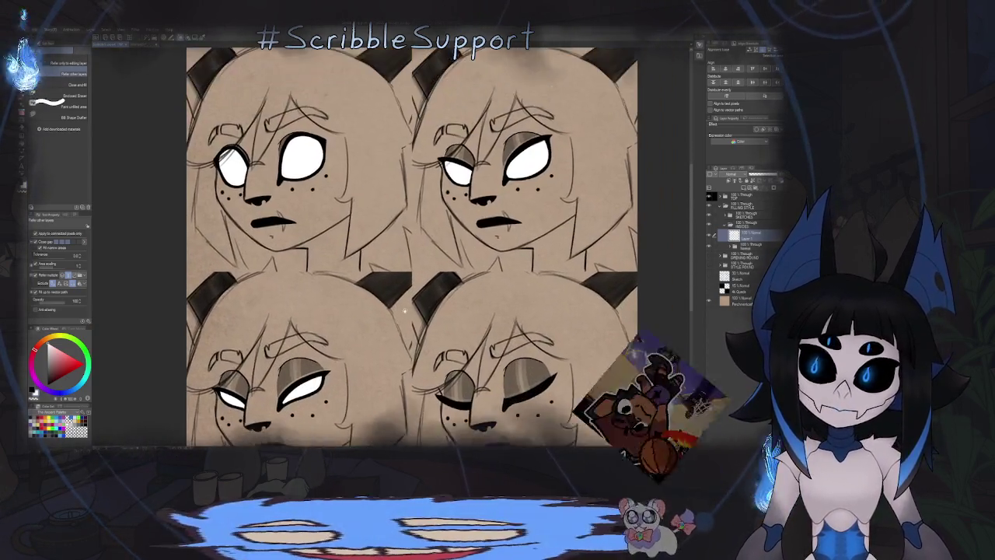
scroll(428, 272, down, 2)
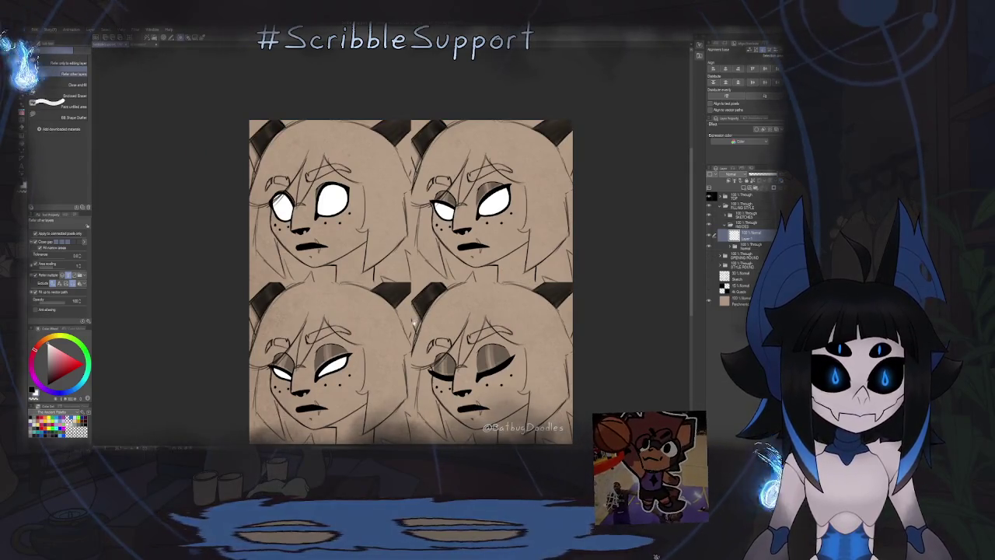
drag(417, 305, 402, 294)
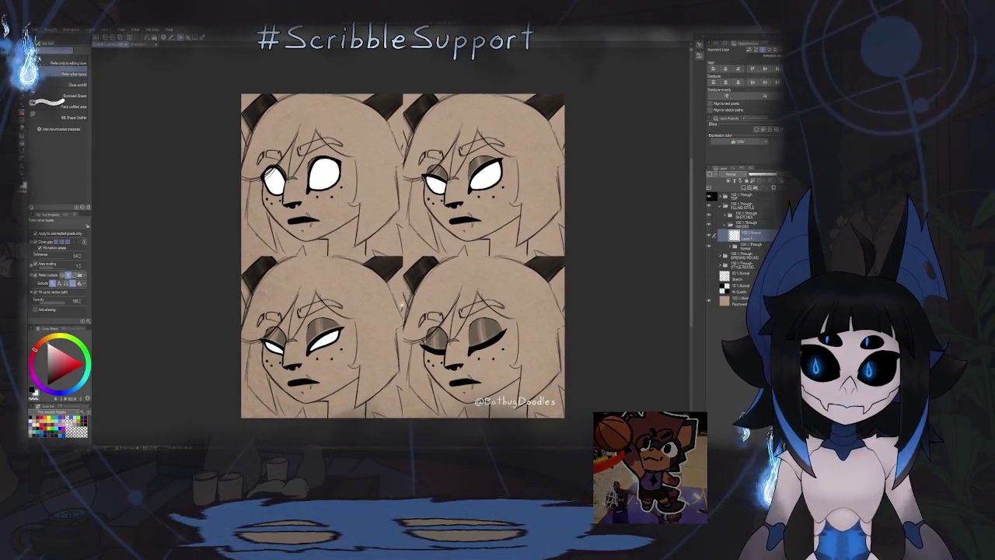
scroll(356, 263, up, 1)
scroll(356, 263, up, 1)
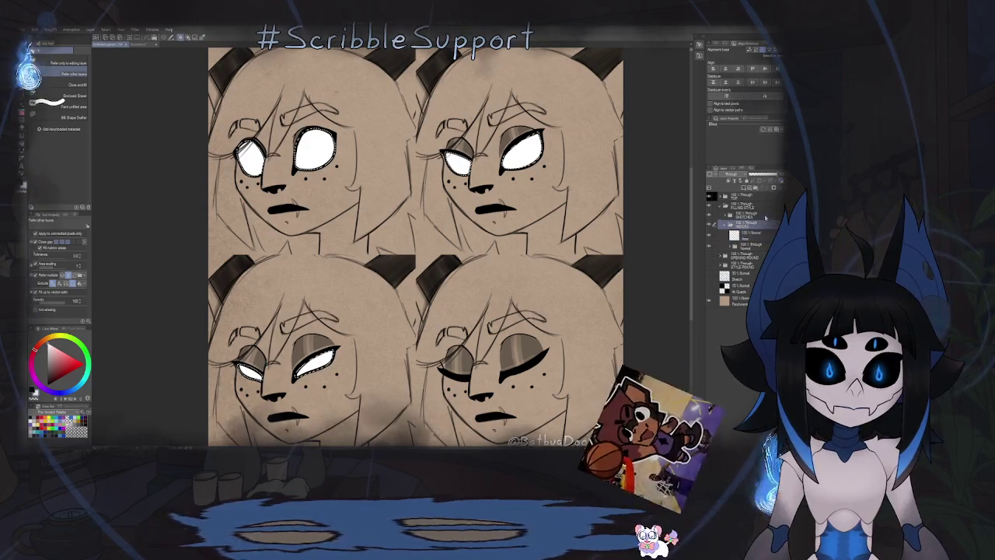
Step: Add a layer mask to the white layer, select the iris layer, and create a new raster layer
click(772, 191)
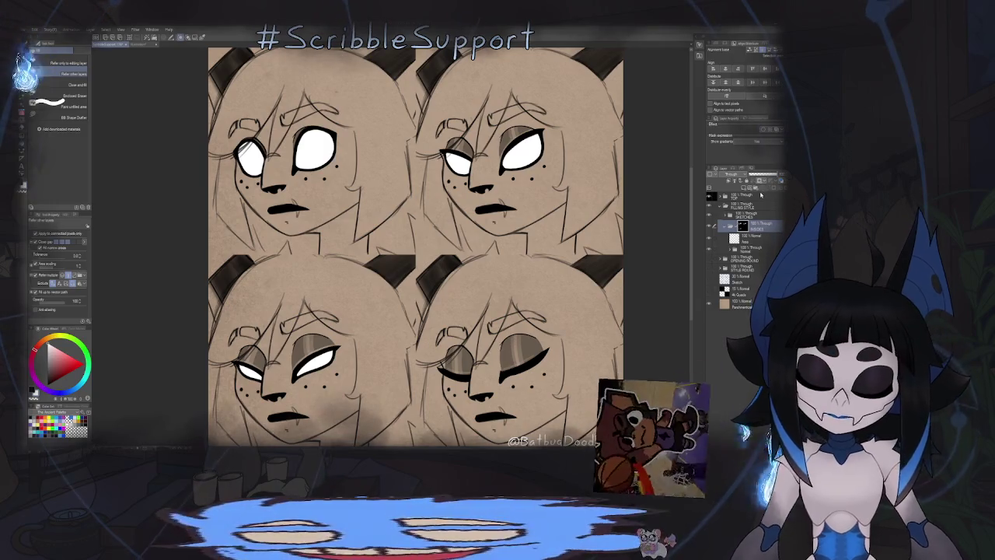
click(735, 238)
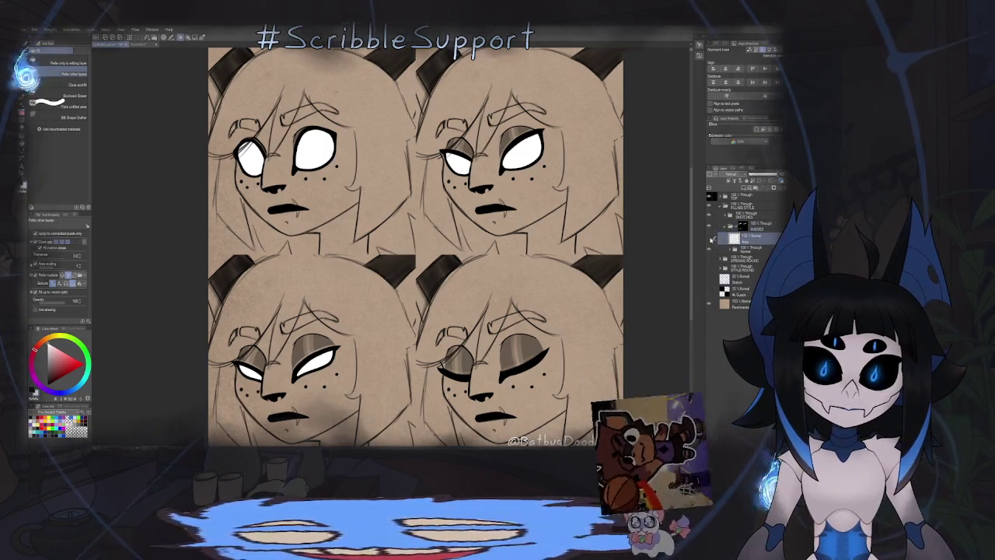
key(ctrl+shift+n)
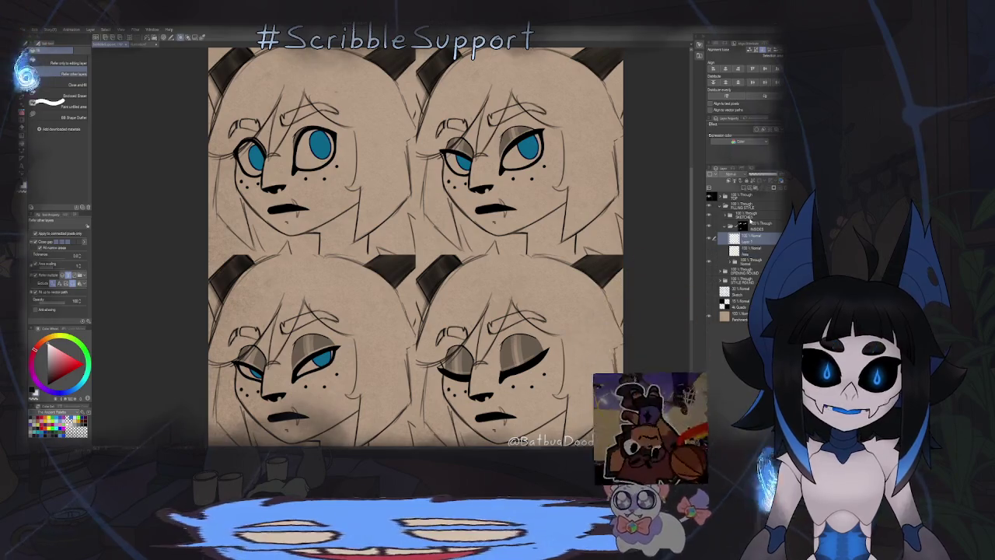
key(p)
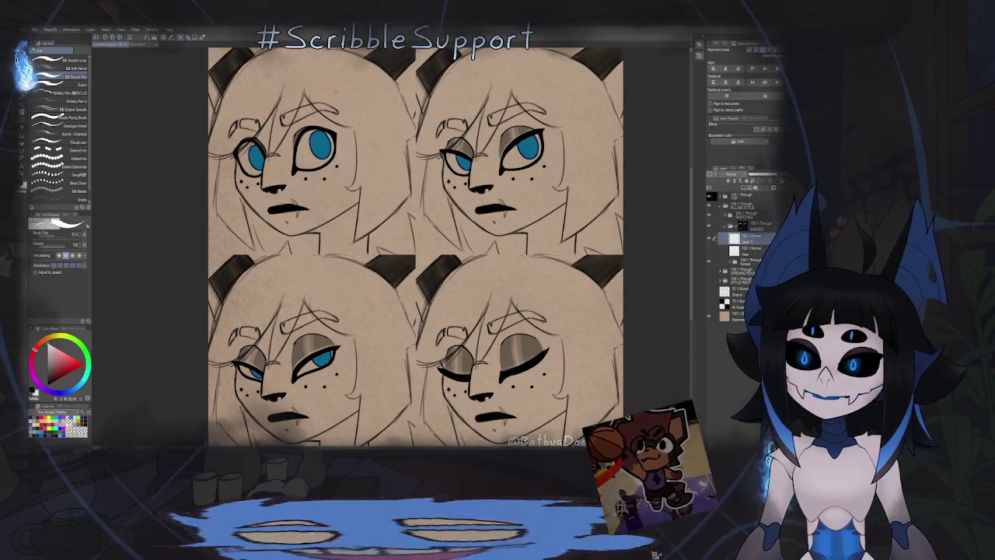
drag(340, 208, 358, 233)
scroll(359, 233, up, 2)
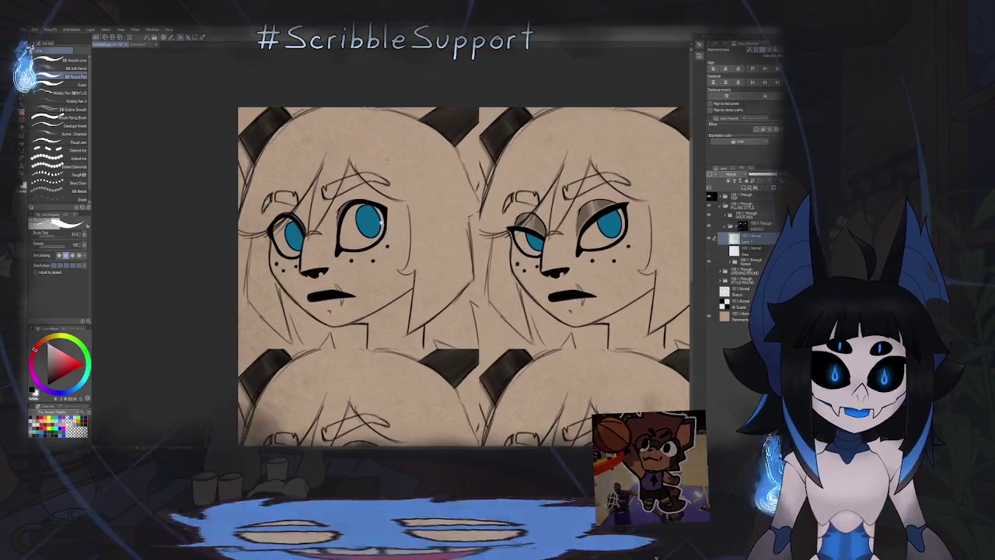
scroll(350, 222, up, 2)
scroll(369, 225, up, 2)
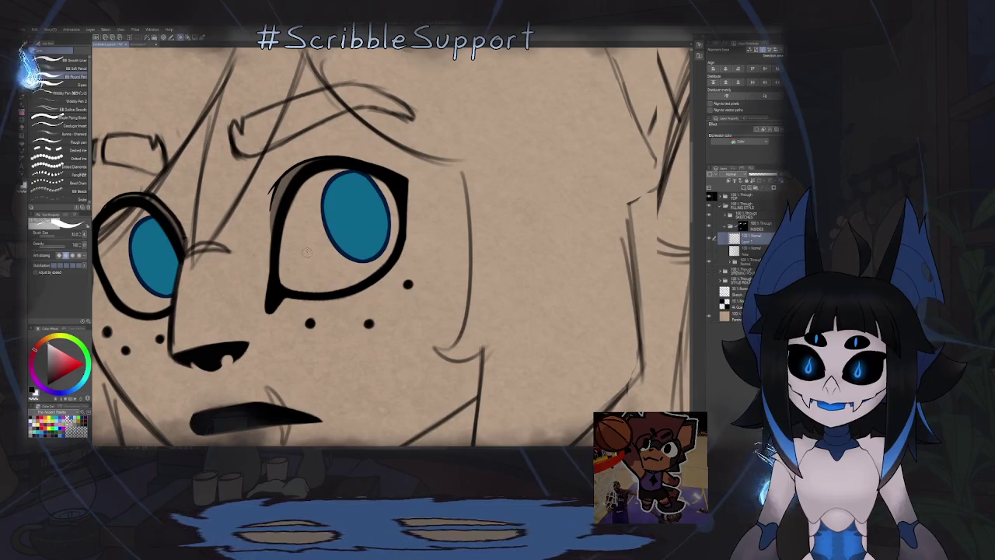
drag(305, 249, 307, 261)
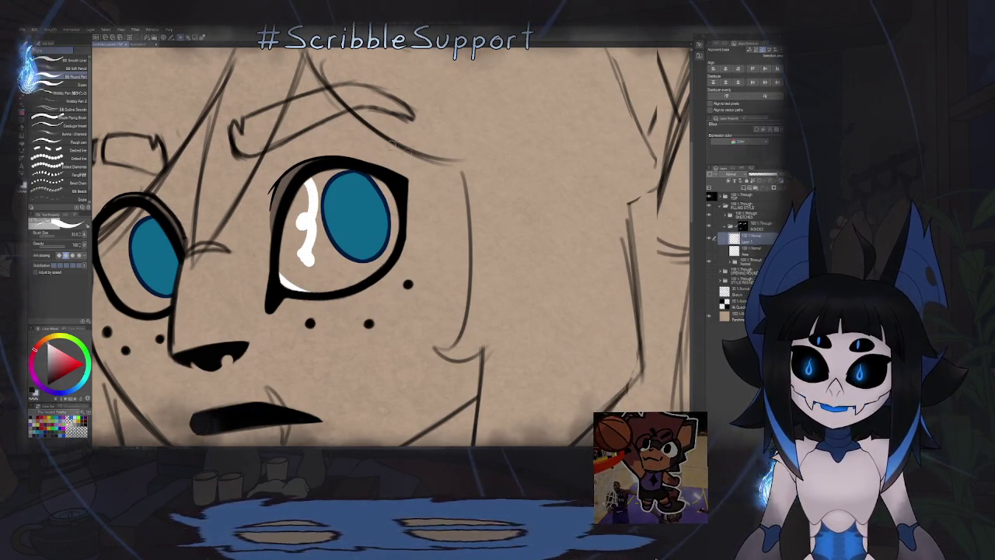
mouse_move(364, 176)
mouse_down()
mouse_move(300, 247)
mouse_move(393, 247)
mouse_up()
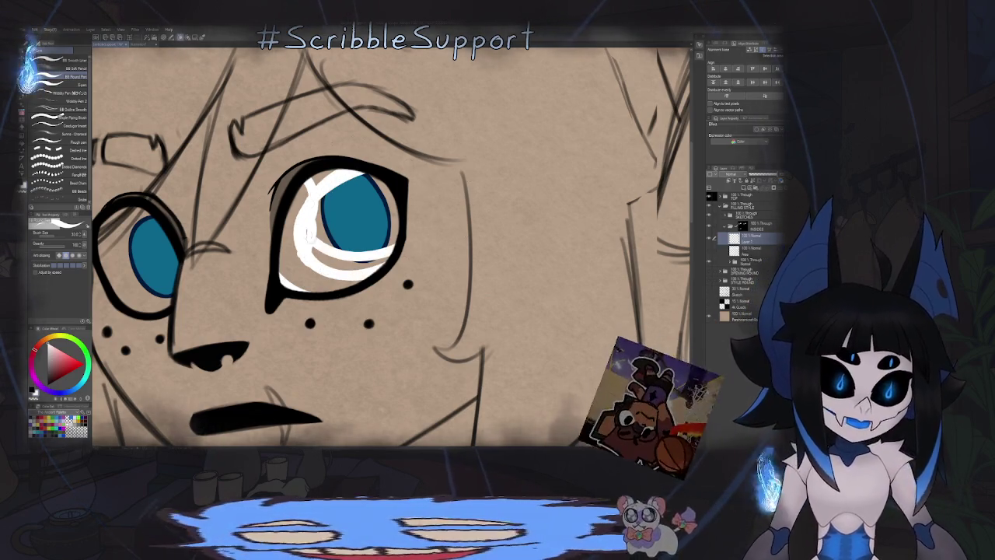
drag(393, 192, 304, 265)
key(ctrl+z)
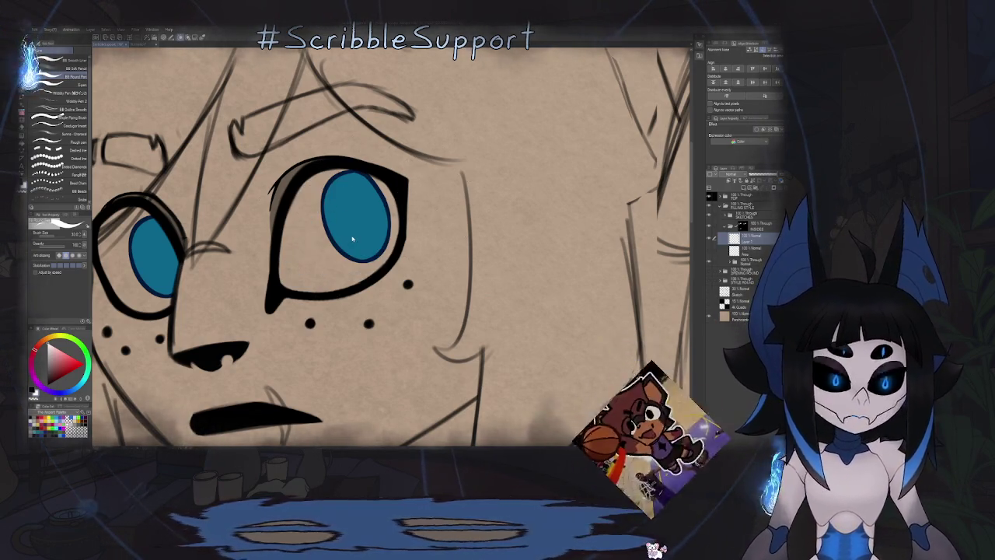
scroll(415, 253, down, 5)
scroll(415, 254, down, 2)
scroll(441, 284, up, 3)
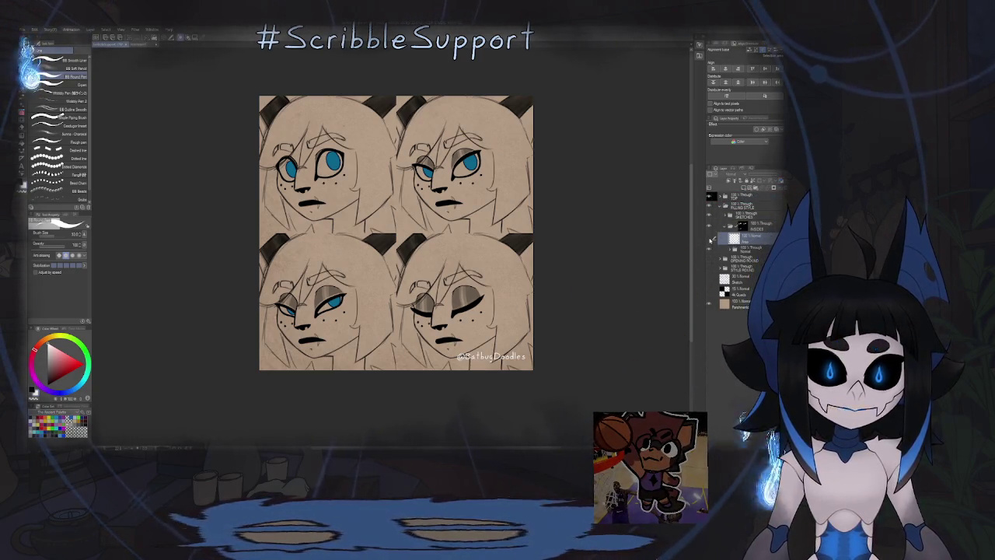
Step: Reorder the layers and apply green as the layer colour to tint the irises
drag(766, 207, 756, 242)
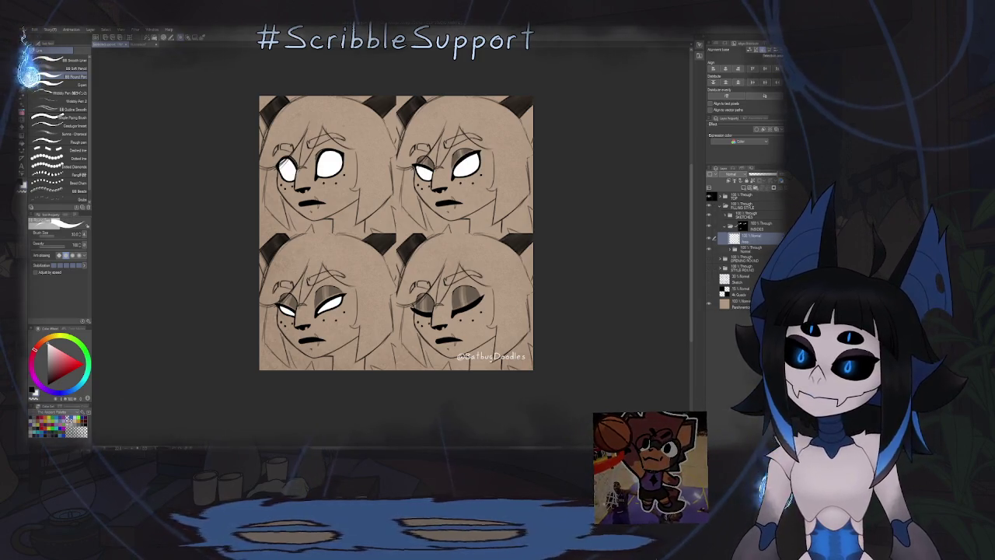
click(87, 359)
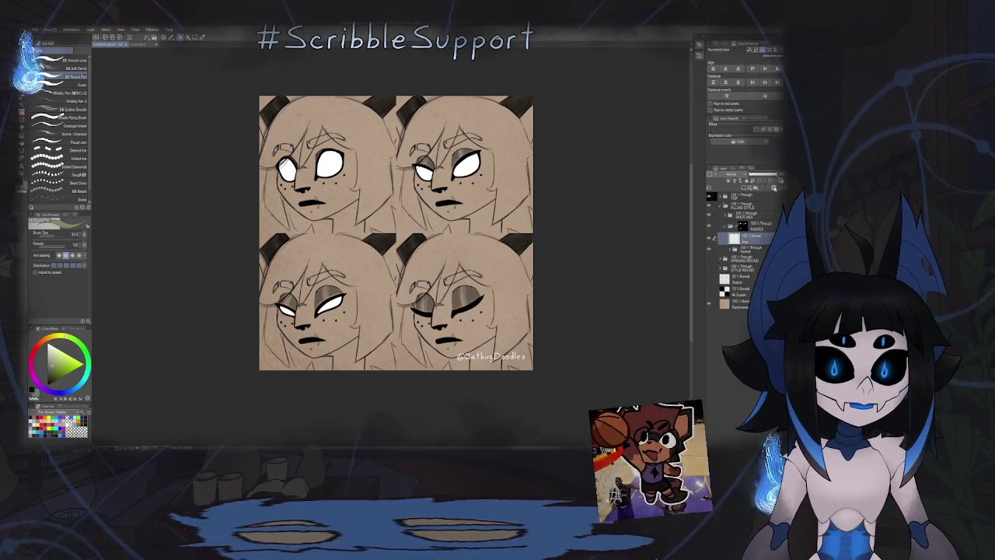
click(767, 128)
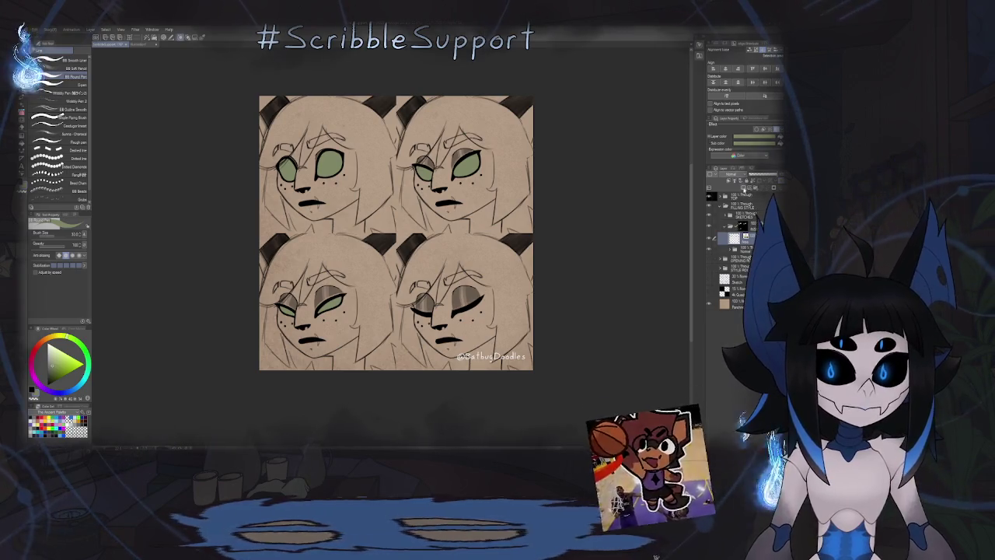
Step: Create a new empty layer and browse the watercolour, airbrush and textured brush sets
key(ctrl+shift+n)
key(b)
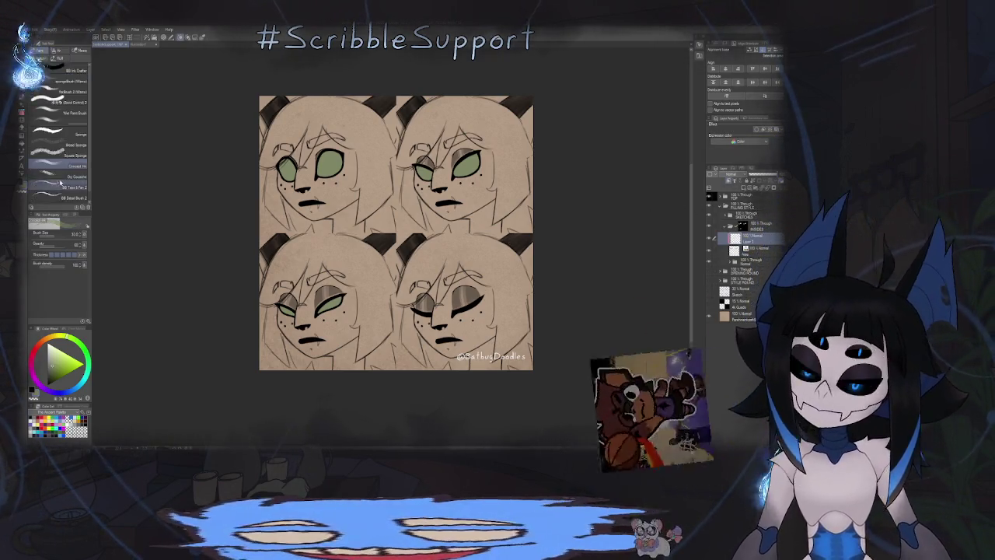
click(51, 54)
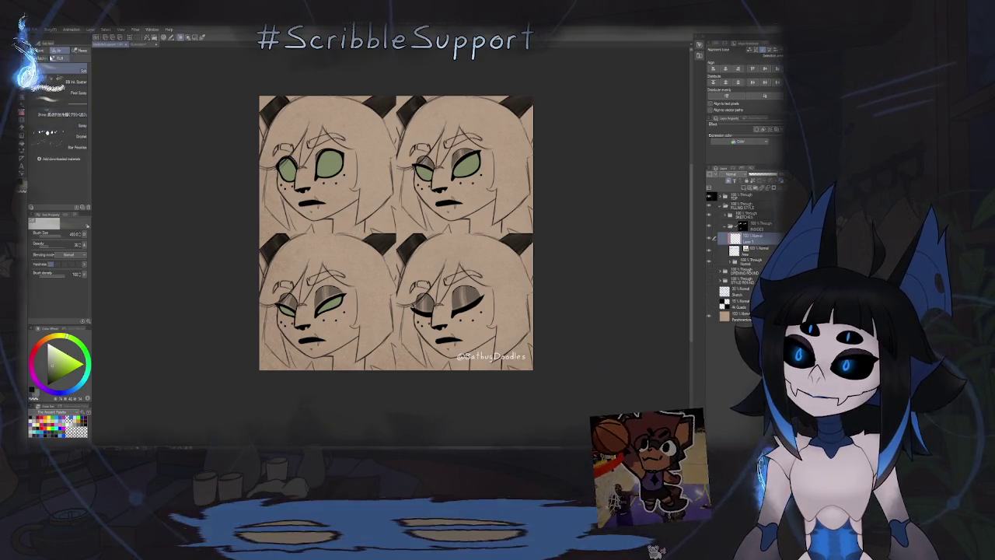
click(41, 51)
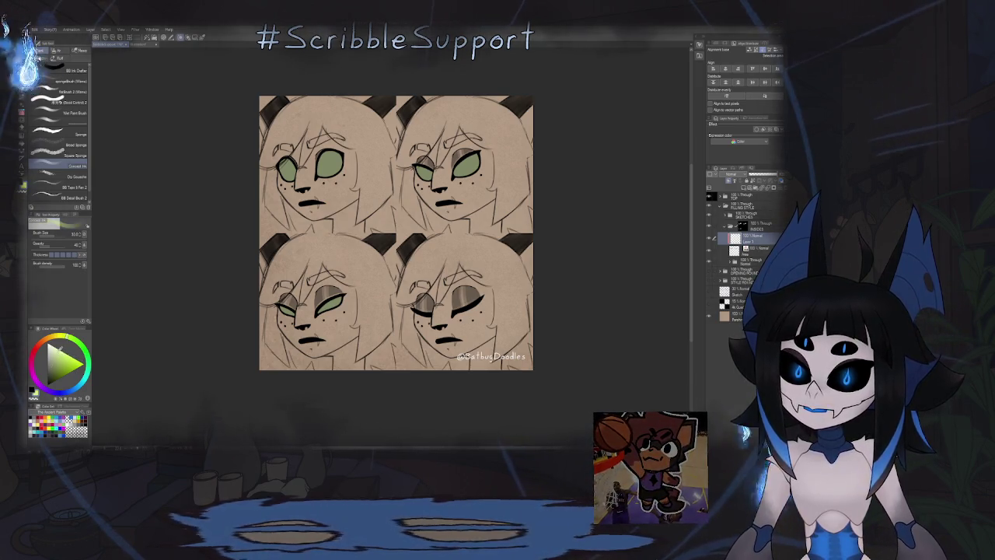
key(ctrl+plus)
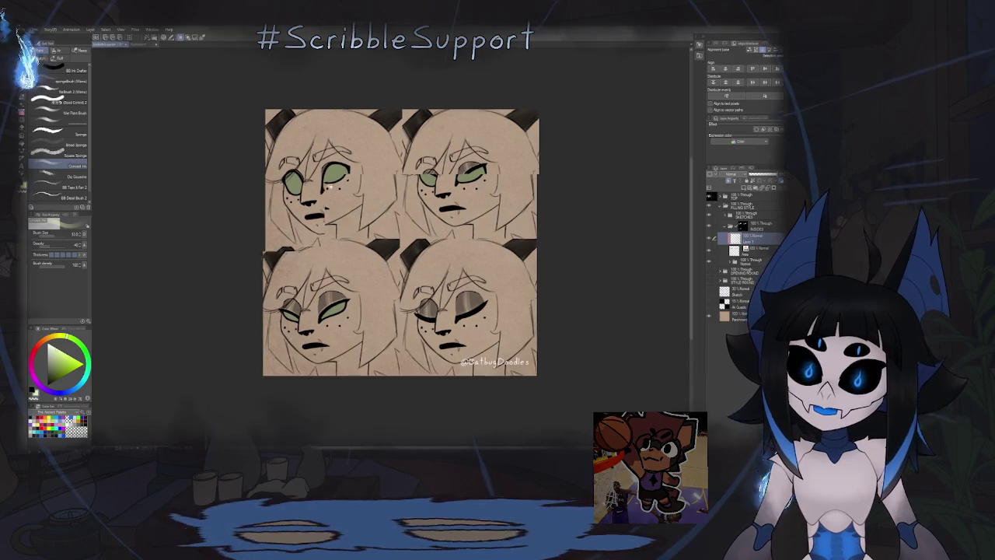
Step: Collapse the layer folder, set the iris layer colour to blue, and reposition it in the stack
scroll(332, 224, up, 2)
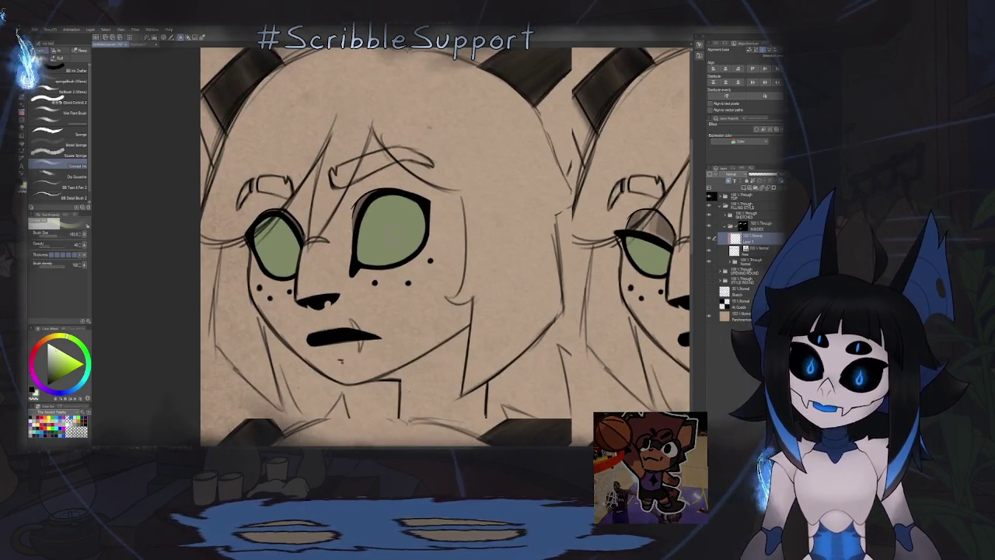
scroll(389, 249, up, 2)
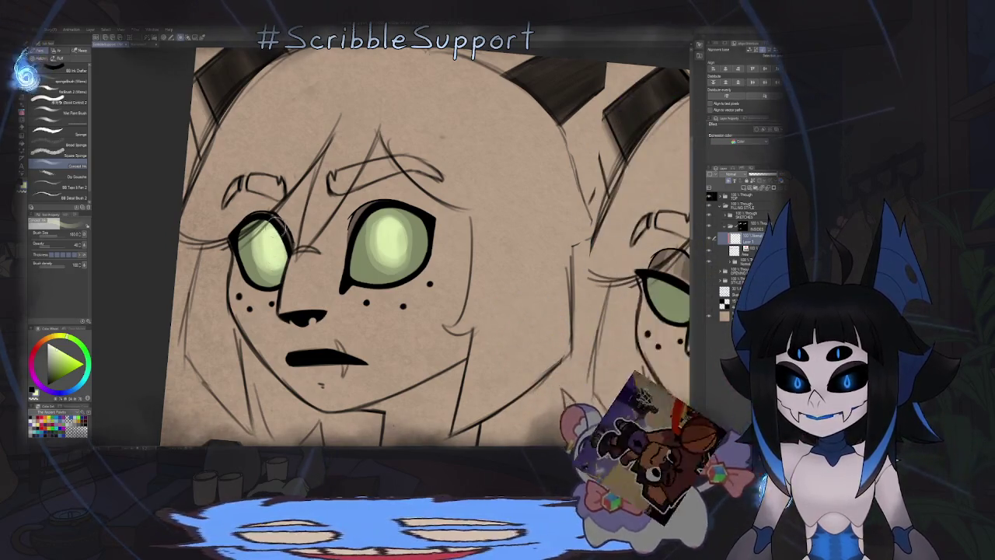
key(ctrl+0)
scroll(334, 257, up, 3)
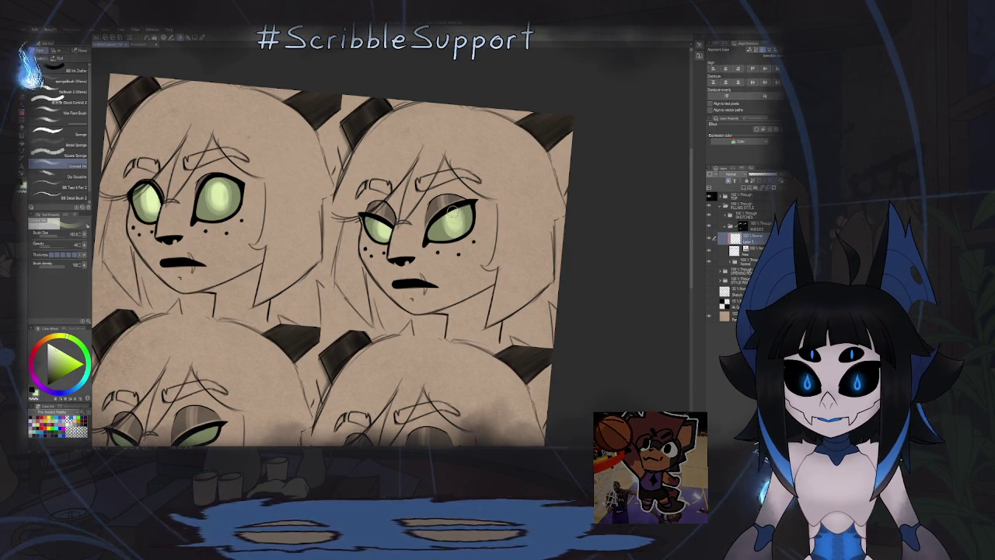
scroll(455, 225, down, 5)
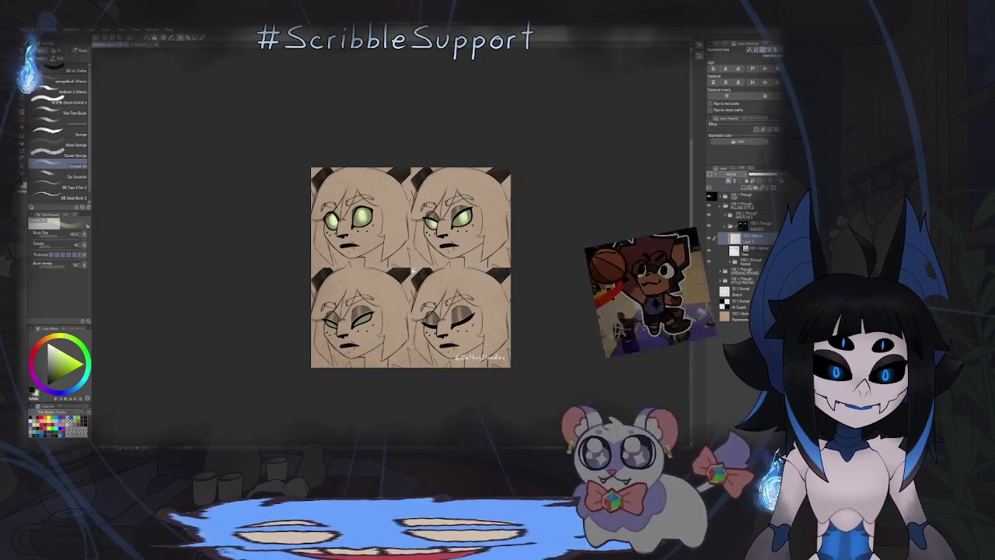
scroll(471, 272, up, 3)
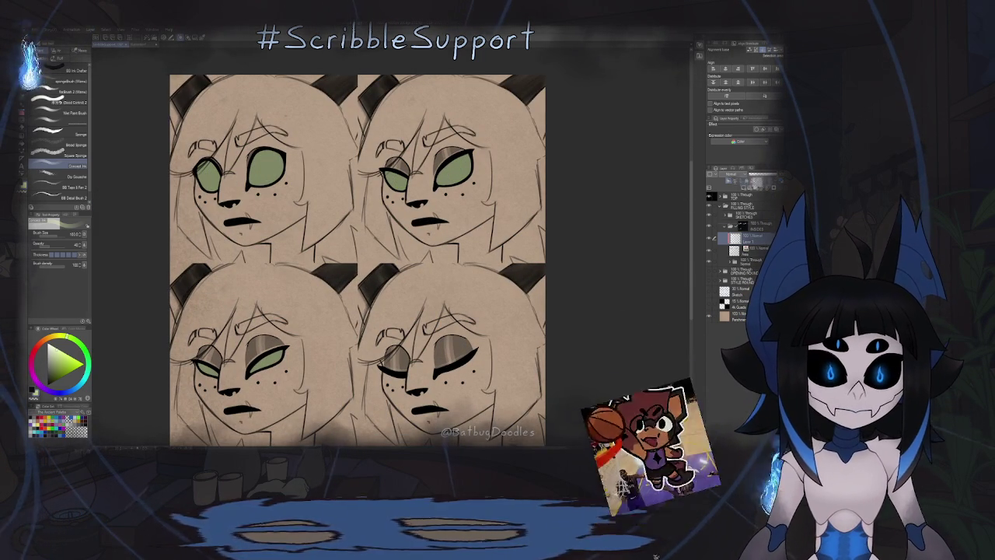
click(724, 244)
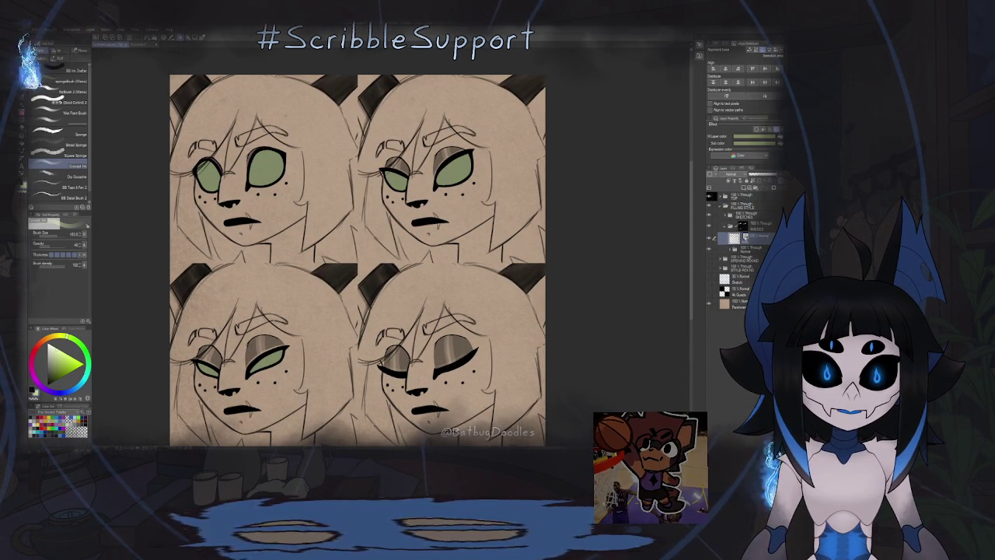
click(710, 237)
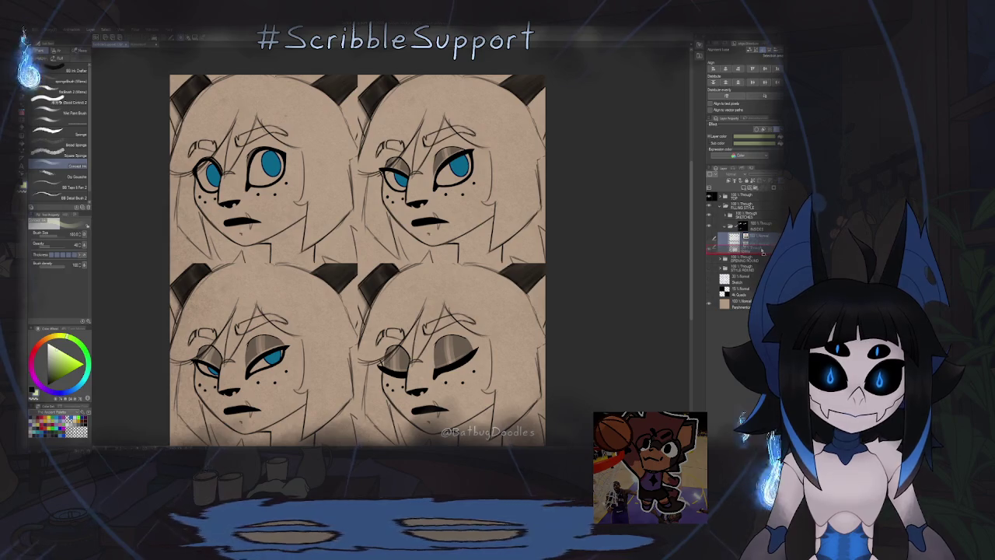
drag(763, 252, 753, 257)
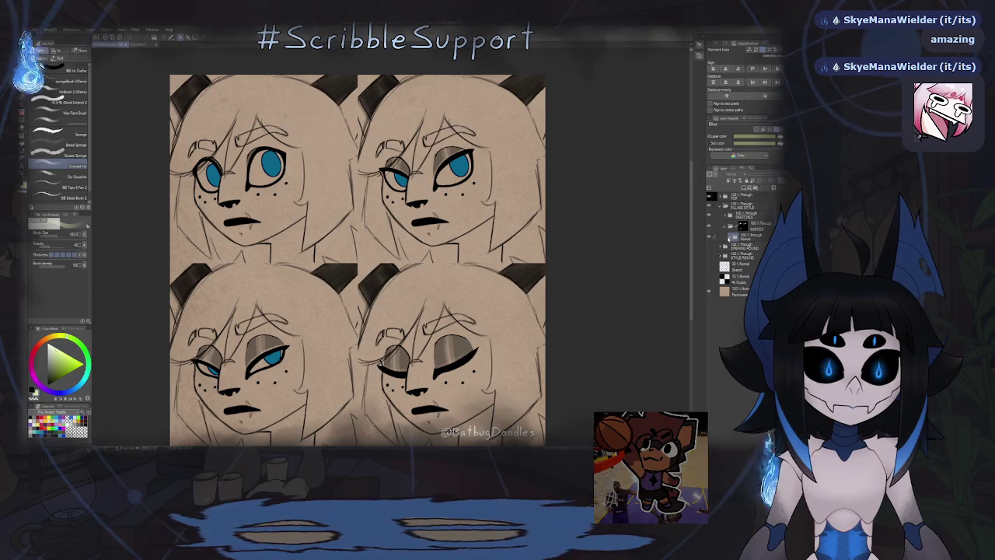
Step: Select the blue iris layer, add a layer mask, and zoom in with the pen ready
click(727, 236)
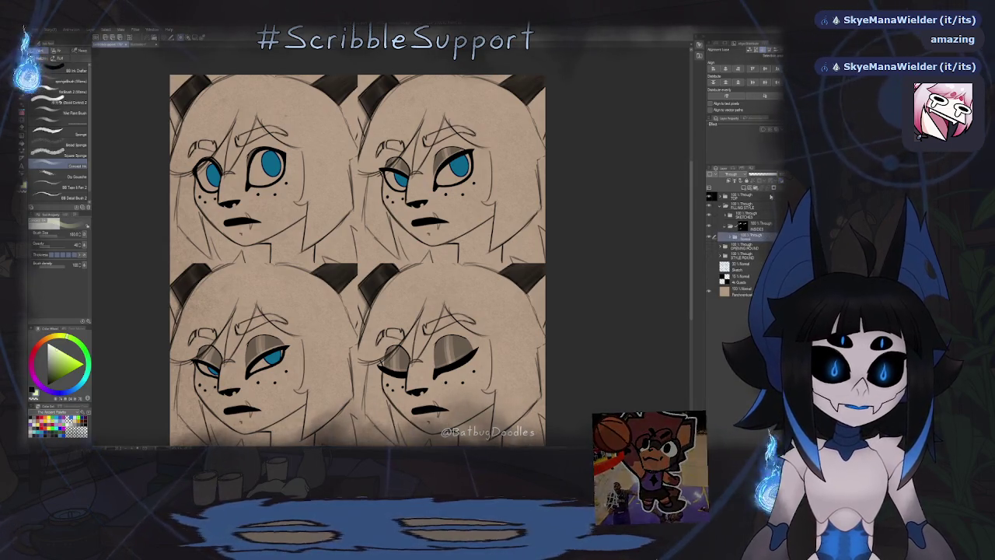
click(745, 187)
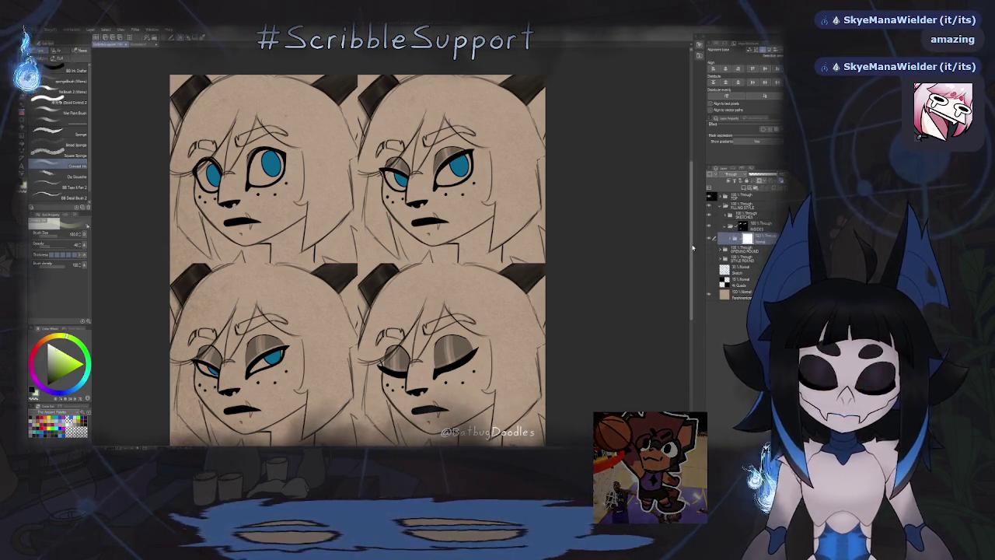
key(p)
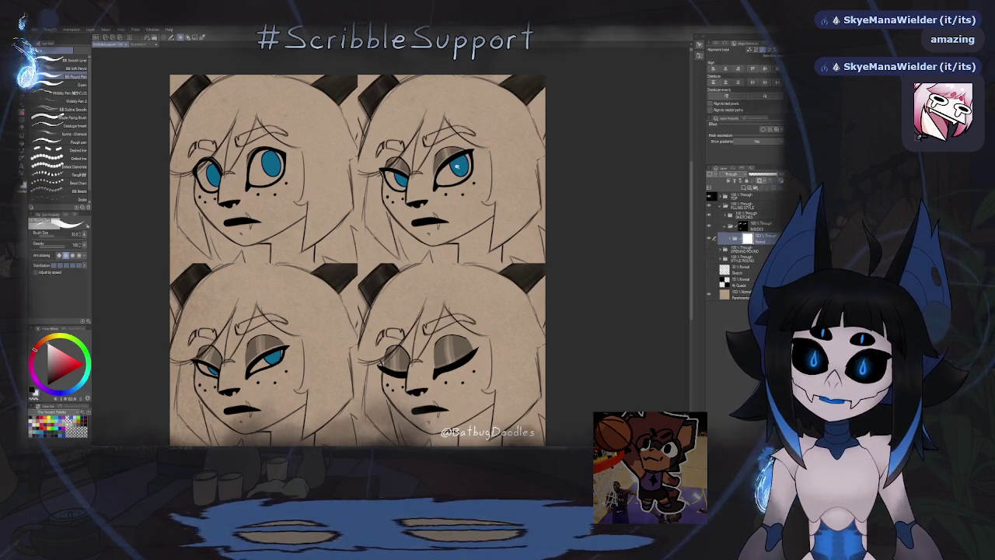
scroll(485, 167, up, 3)
scroll(486, 168, up, 3)
scroll(486, 167, up, 3)
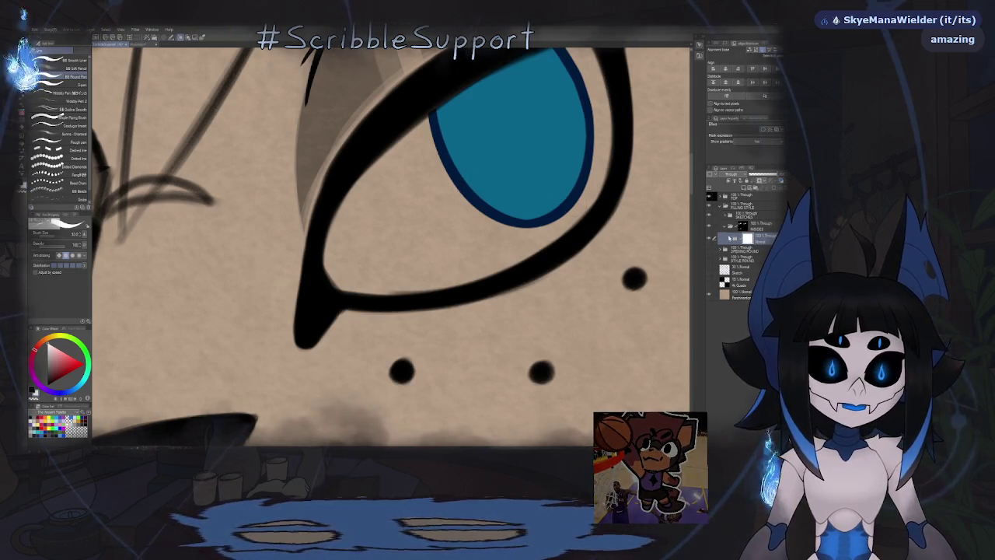
Step: Erase part of the iris highlight, then return to the pen for catchlights
key(e)
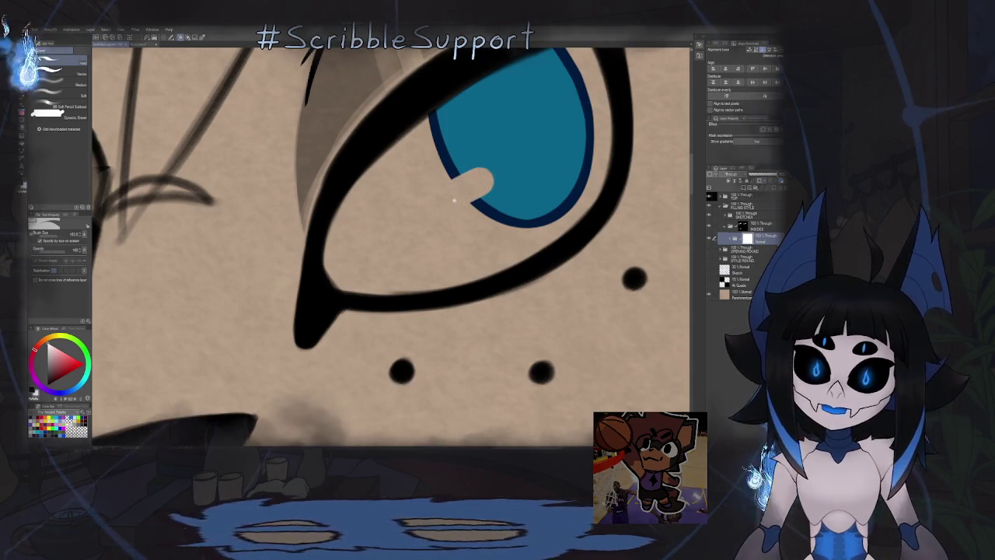
scroll(454, 200, down, 5)
scroll(447, 206, up, 3)
scroll(445, 210, up, 2)
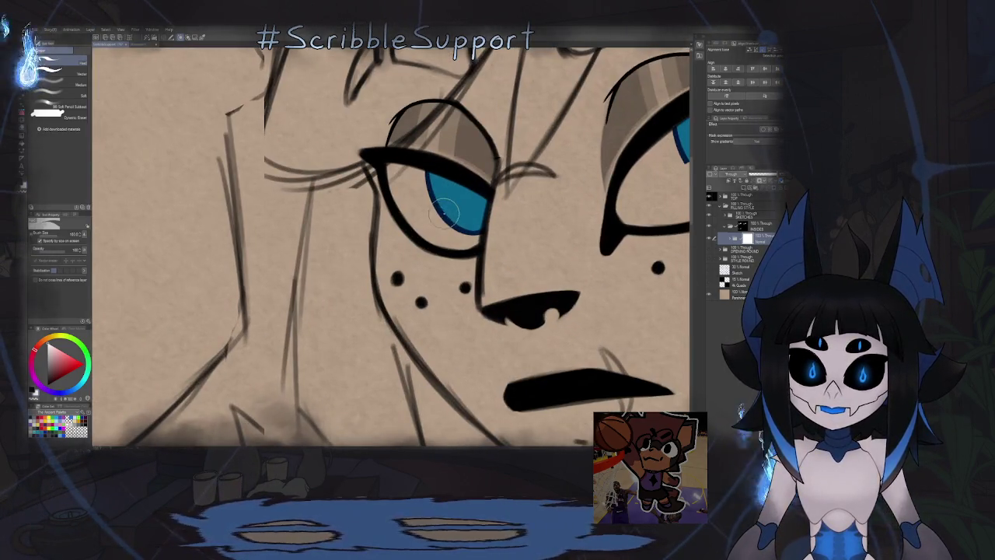
scroll(528, 190, right, 5)
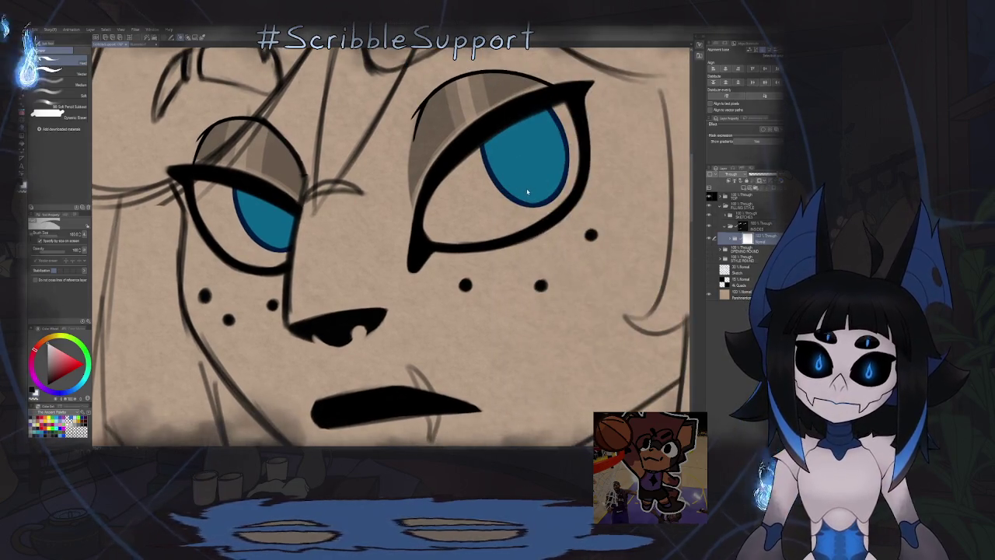
key(p)
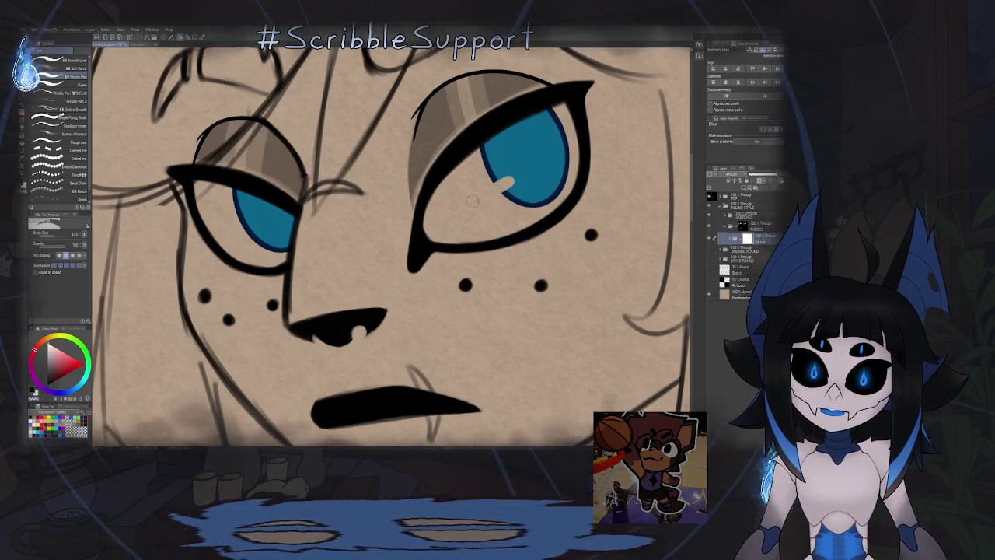
Step: Pan and zoom across the faces to inspect the small pale catchlights on the blue irises
drag(286, 223, 367, 212)
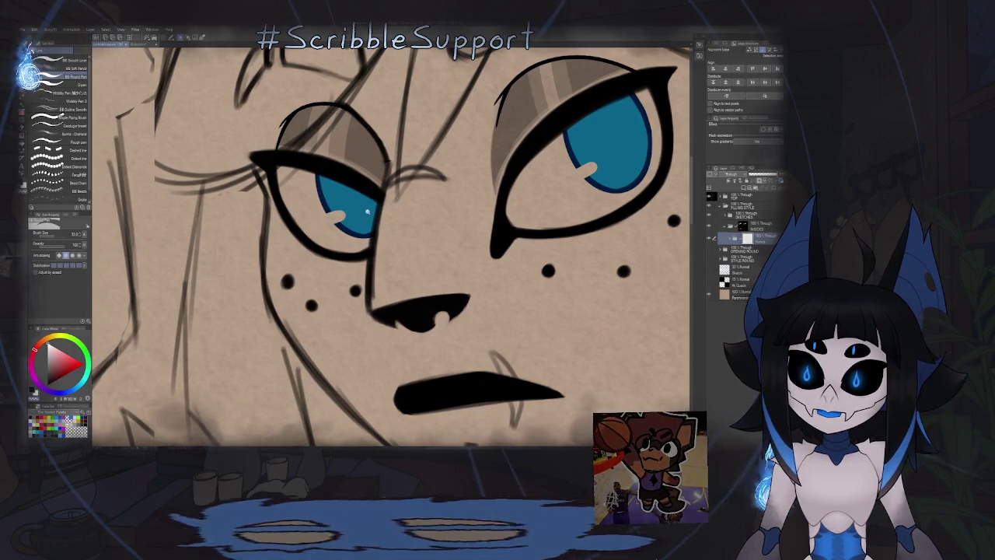
scroll(368, 212, down, 5)
scroll(368, 212, down, 3)
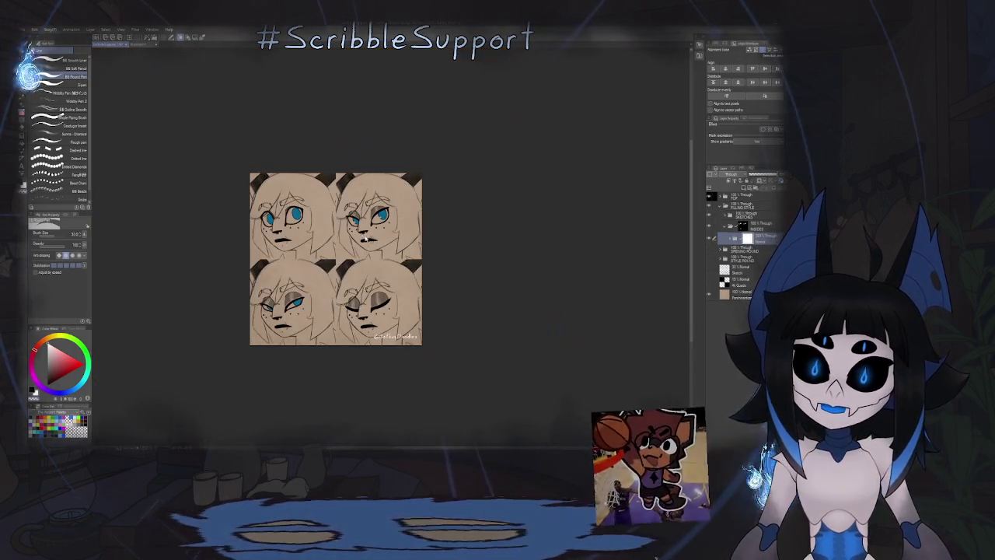
scroll(363, 239, up, 2)
scroll(373, 217, up, 3)
scroll(397, 187, up, 2)
scroll(409, 168, up, 1)
scroll(278, 202, down, 1)
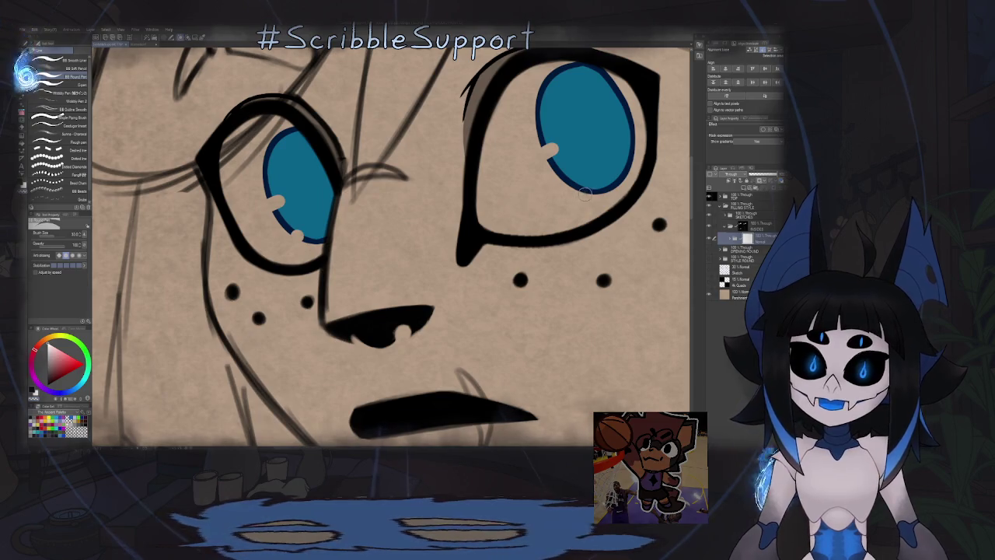
scroll(583, 192, down, 8)
scroll(537, 241, up, 1)
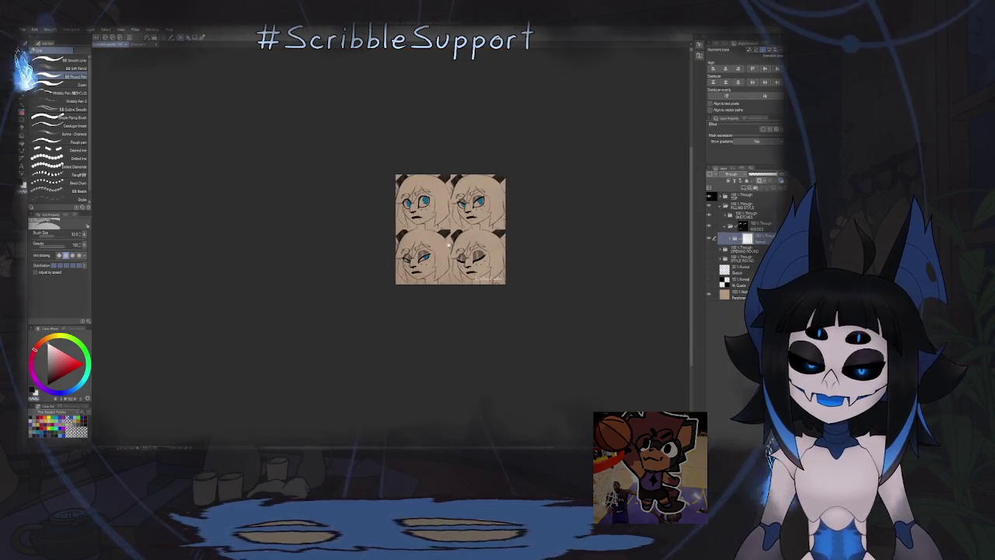
scroll(537, 241, up, 2)
scroll(466, 234, up, 2)
scroll(346, 257, up, 3)
scroll(345, 256, up, 2)
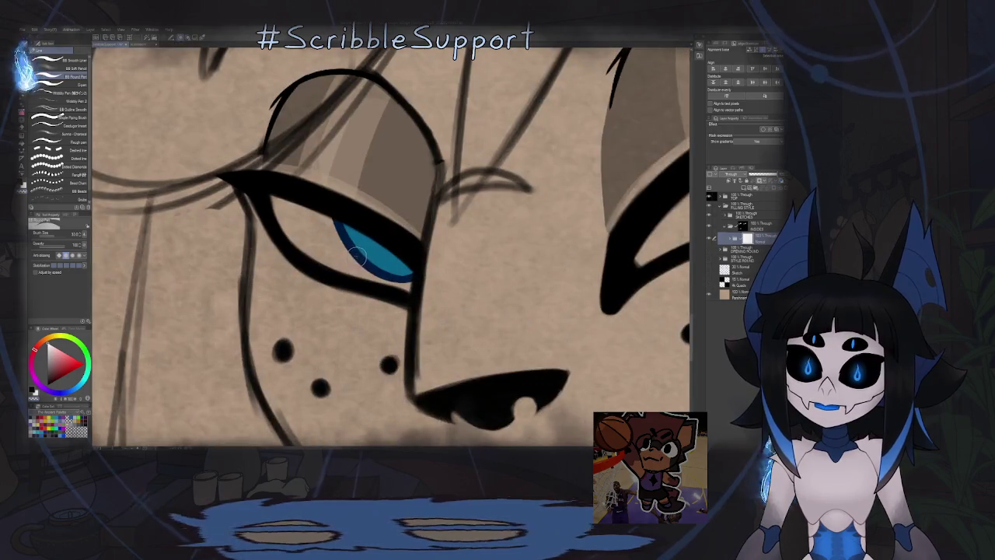